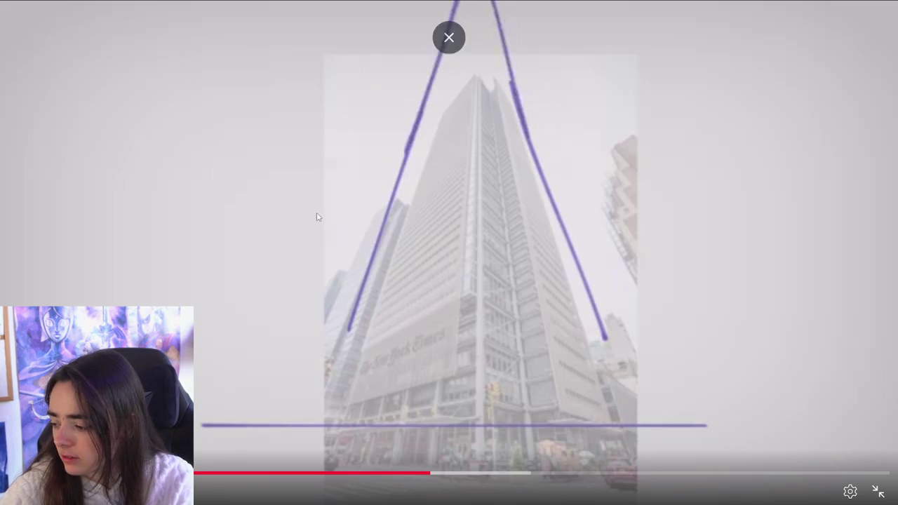
- Snip the paused YouTube frame showing the tower with purple perspective lines
key(super+shift+s)
drag(184, 25, 768, 498)
scroll(700, 327, down, 3)
scroll(625, 348, down, 2)
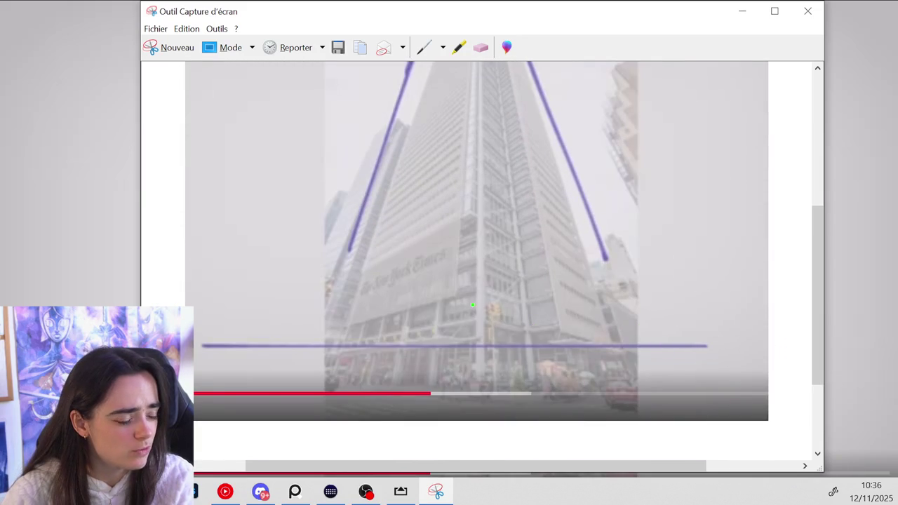
- Scribble four green lines over the captured building, then discard the snip without saving
mouse_move(291, 261)
mouse_down()
mouse_move(571, 334)
mouse_move(748, 368)
mouse_up()
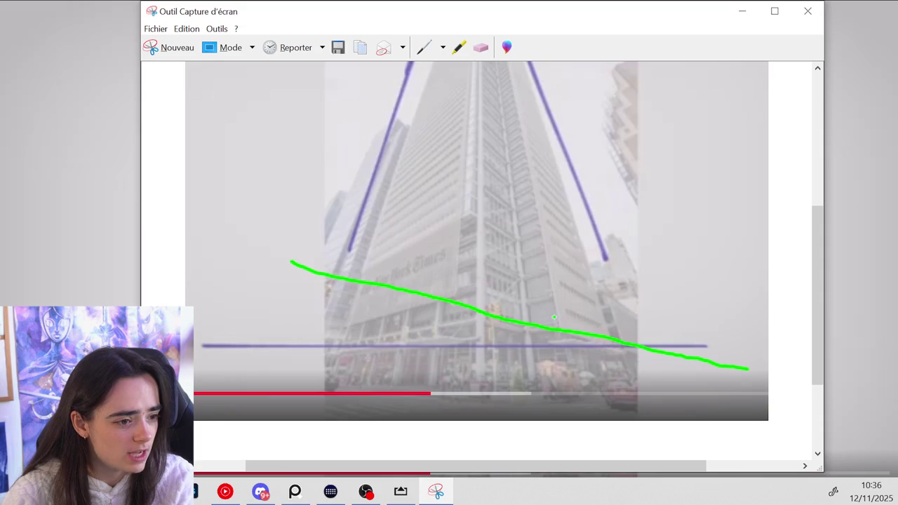
mouse_move(608, 327)
mouse_down()
mouse_move(560, 326)
mouse_move(195, 383)
mouse_up()
drag(424, 388, 223, 386)
mouse_move(739, 410)
mouse_down()
mouse_move(306, 425)
mouse_move(758, 420)
mouse_move(209, 398)
mouse_move(635, 349)
mouse_up()
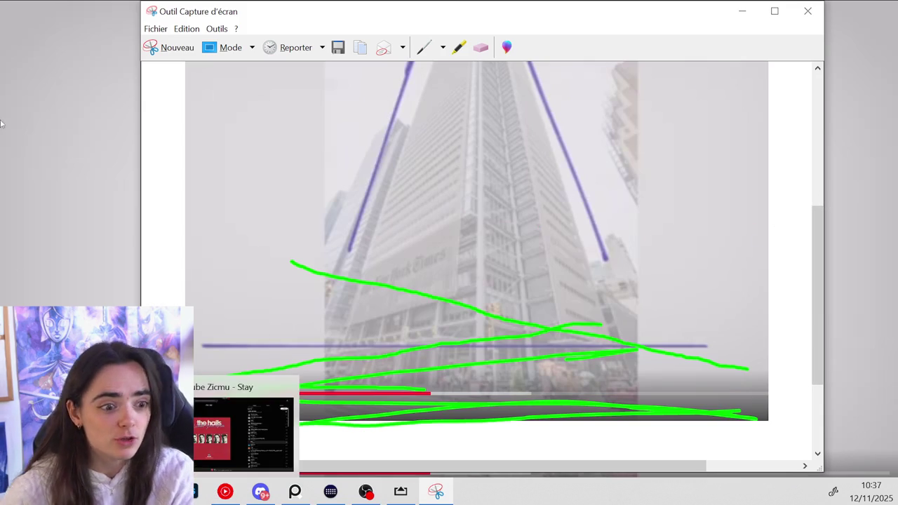
click(808, 11)
click(544, 260)
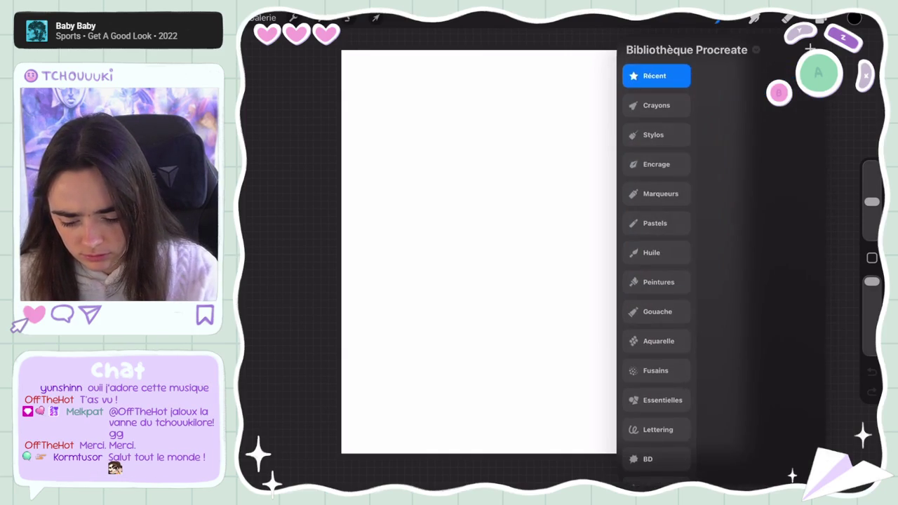
- Pick a brush from the classic brush library and return to the canvas
scroll(657, 273, down, 5)
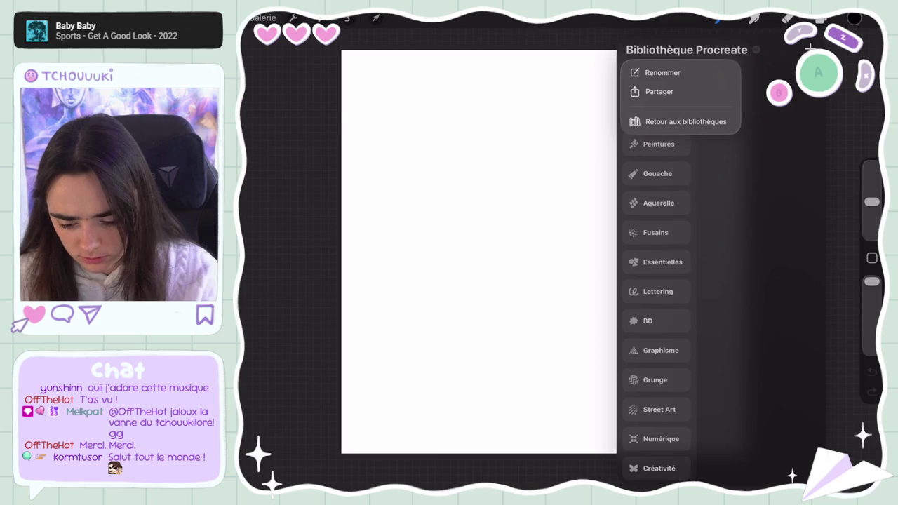
click(685, 121)
click(670, 168)
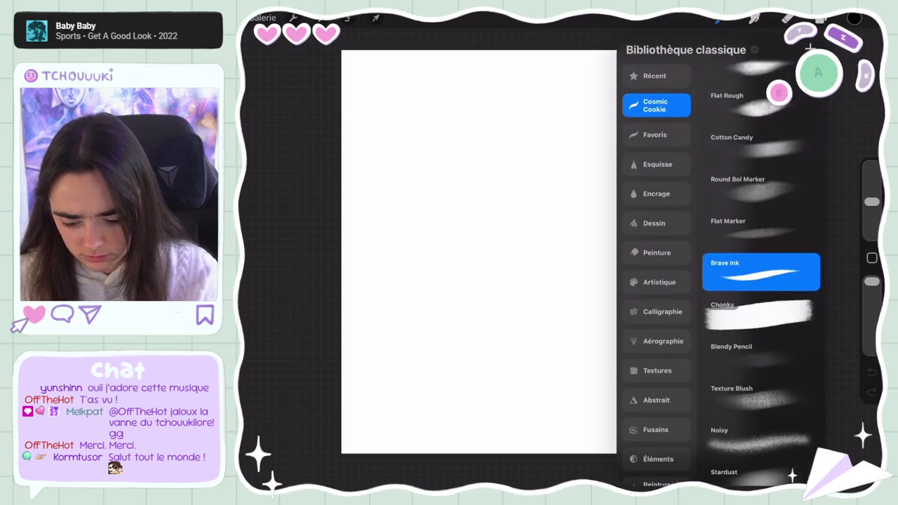
click(655, 75)
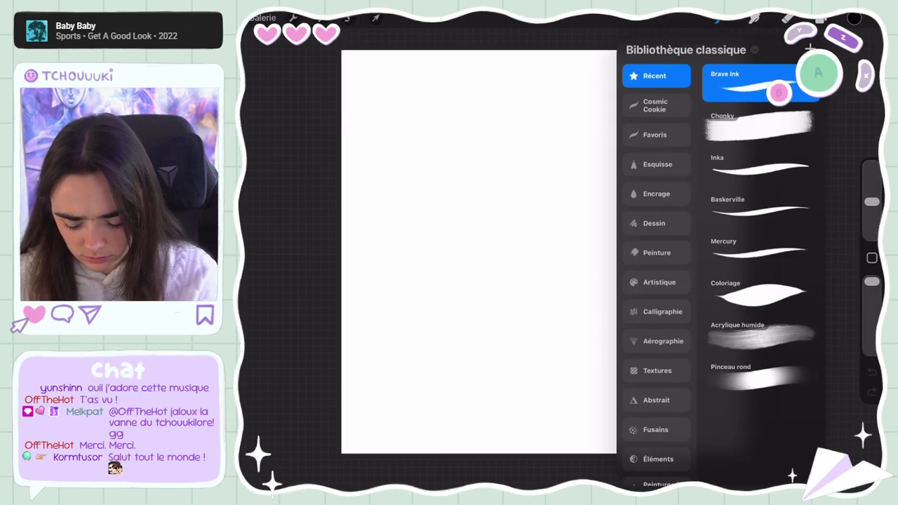
click(655, 134)
click(477, 252)
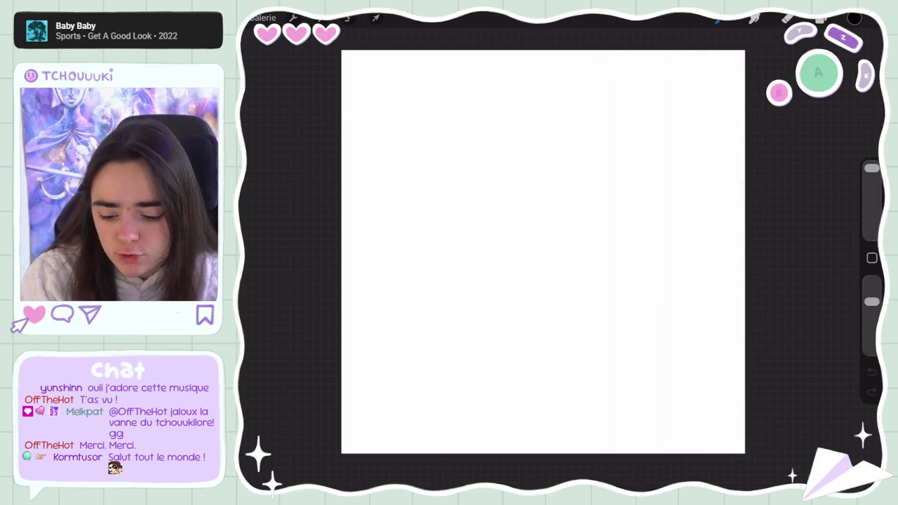
- Draw a straight horizon line across the canvas middle, undoing a stray heart doodle
mouse_move(714, 282)
mouse_down()
mouse_move(385, 272)
mouse_move(375, 281)
mouse_up()
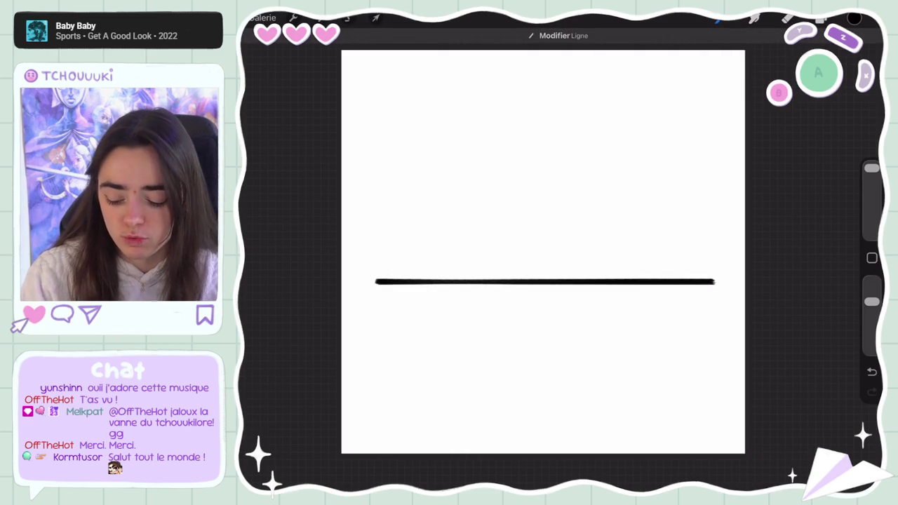
drag(663, 279, 686, 266)
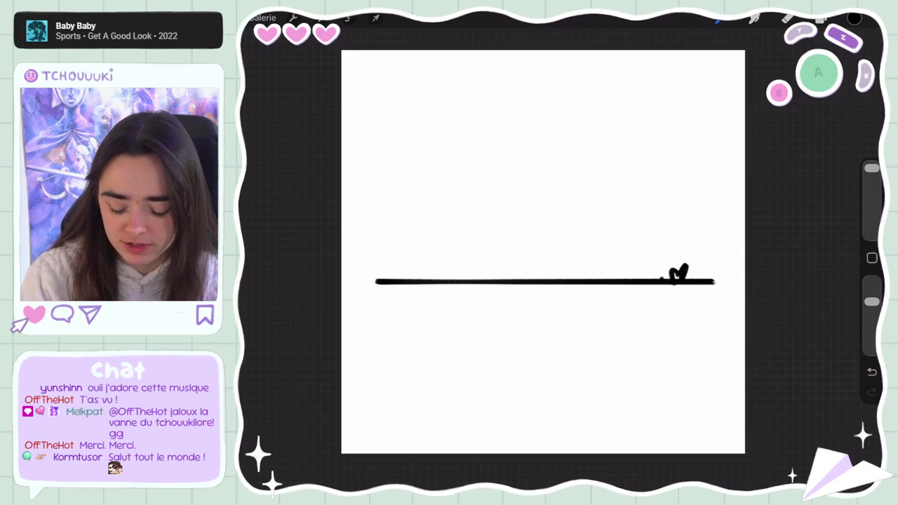
key(ctrl+z)
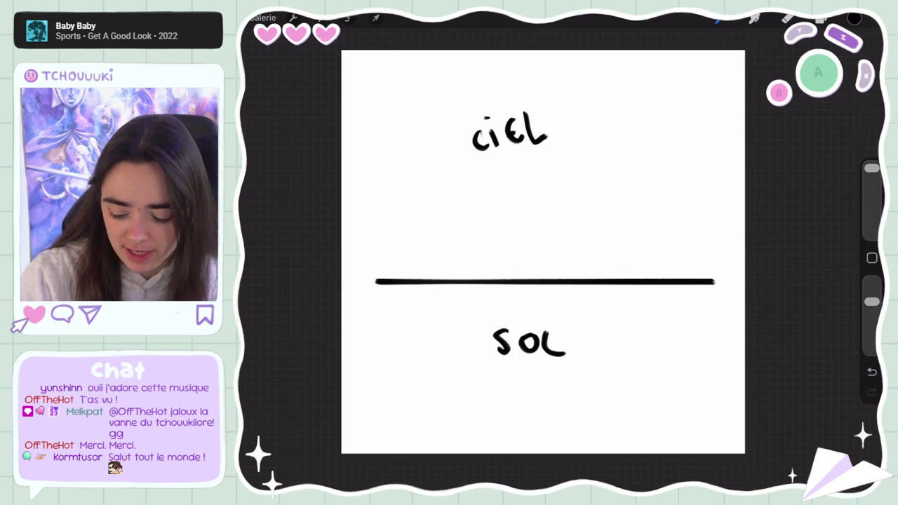
- Fan perspective lines out from both ends of the horizon line
mouse_move(717, 280)
mouse_down()
mouse_move(578, 188)
mouse_move(656, 123)
mouse_move(714, 127)
mouse_up()
drag(715, 280, 506, 211)
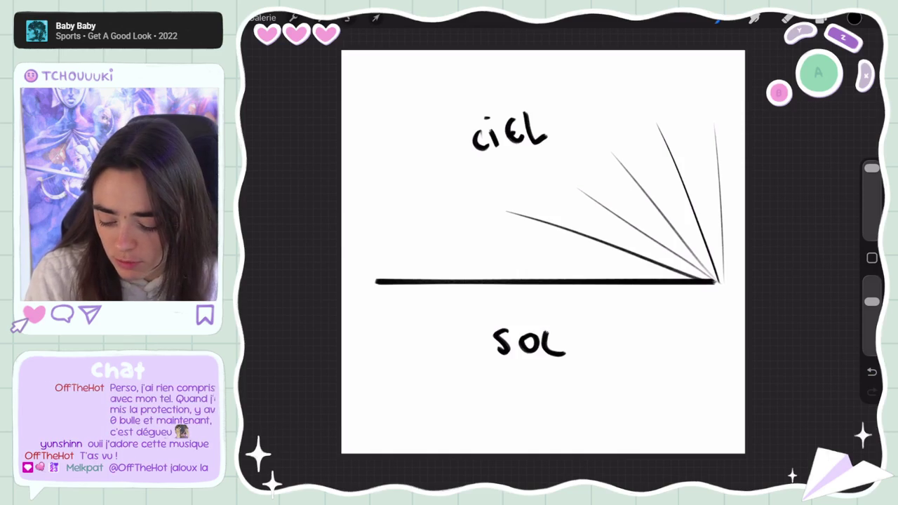
drag(702, 288, 567, 313)
drag(732, 294, 579, 397)
drag(736, 320, 682, 415)
mouse_move(376, 280)
mouse_down()
mouse_move(643, 148)
mouse_move(526, 240)
mouse_move(734, 199)
mouse_move(577, 82)
mouse_move(475, 71)
mouse_move(577, 418)
mouse_move(499, 445)
mouse_up()
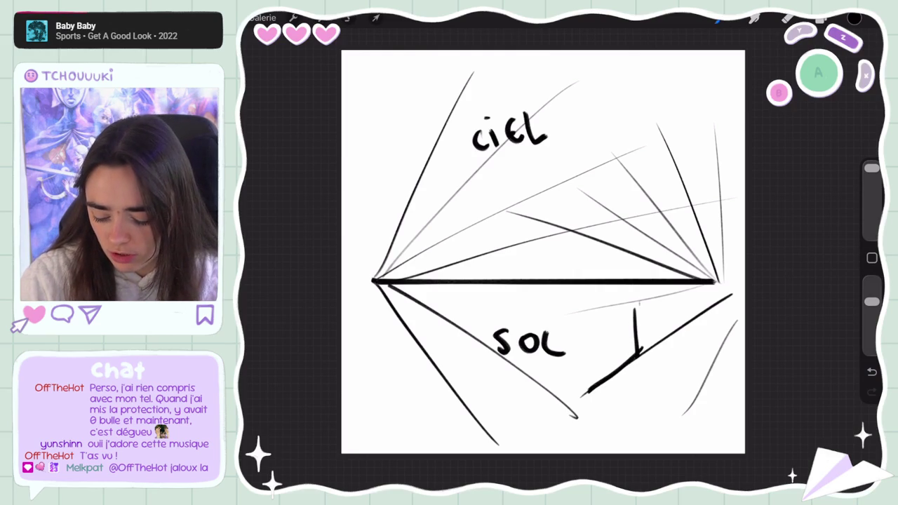
- Draw a two-point perspective box around the word SOL
drag(577, 318, 642, 299)
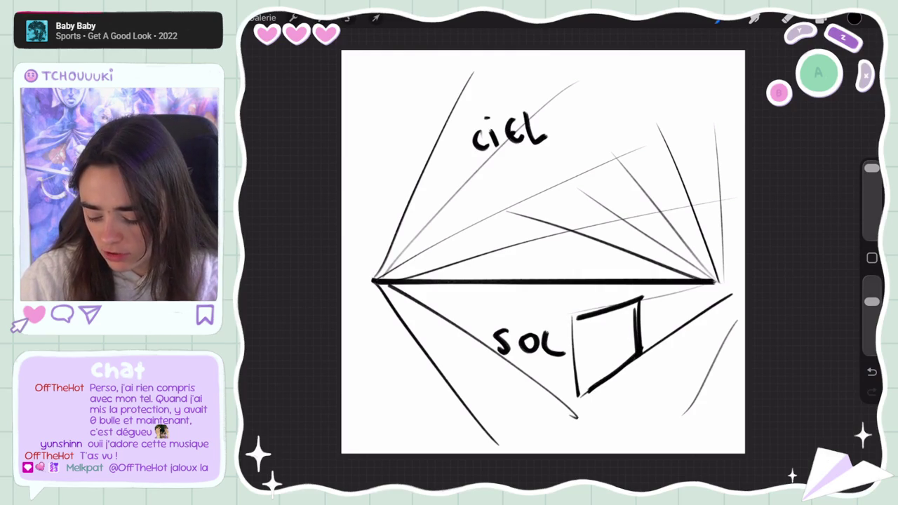
drag(575, 401, 513, 352)
mouse_move(577, 318)
mouse_down()
mouse_move(512, 296)
mouse_move(508, 364)
mouse_up()
drag(511, 361, 577, 403)
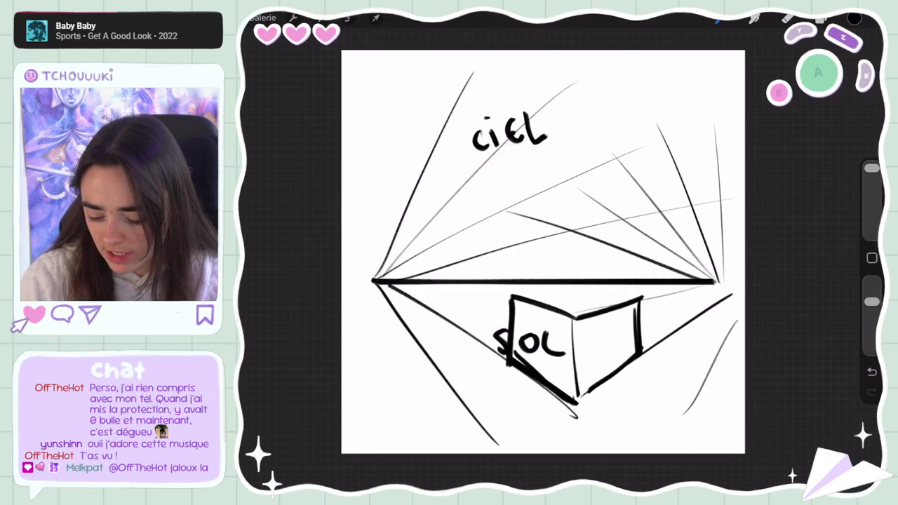
drag(538, 286, 635, 298)
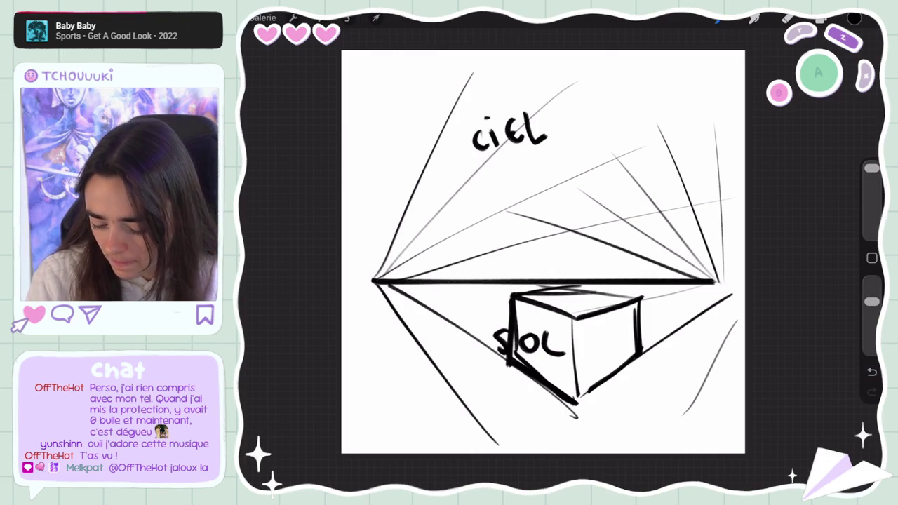
scroll(544, 252, down, 5)
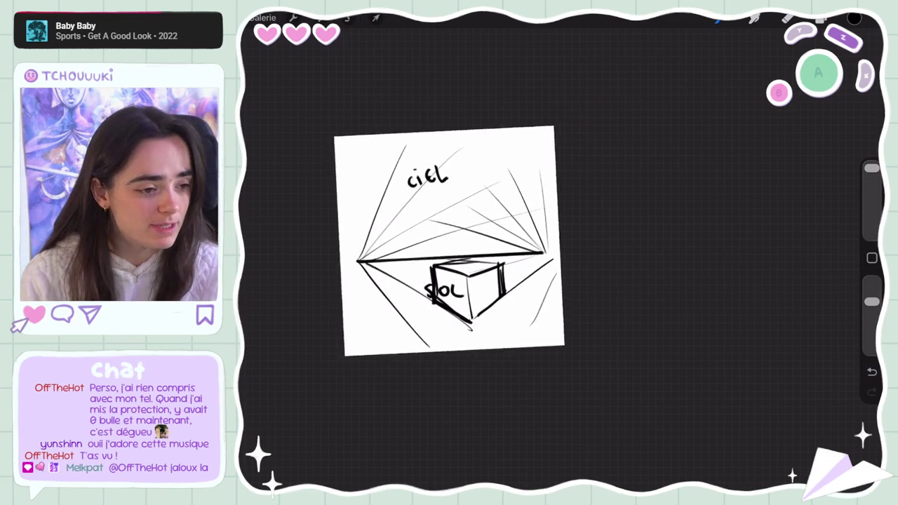
- Draw guide lines radiating from a new upper-left vanishing point
scroll(435, 211, up, 5)
scroll(435, 211, up, 2)
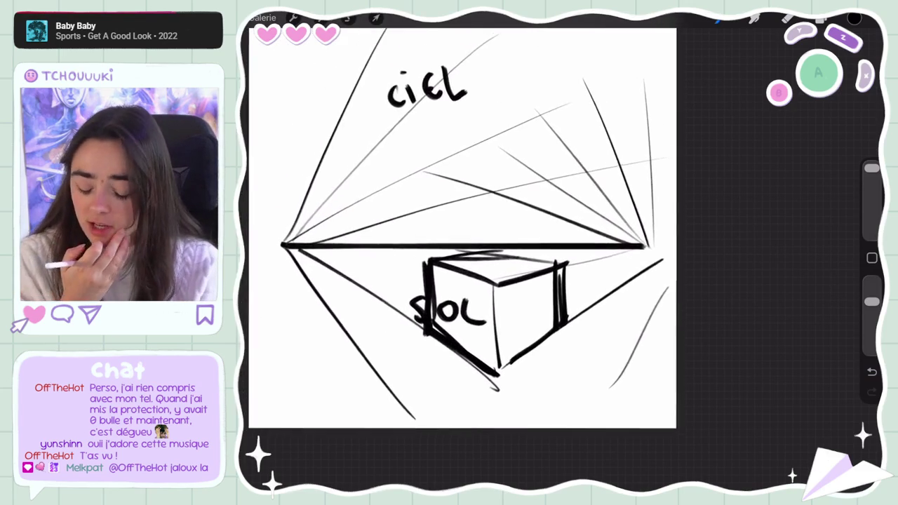
scroll(456, 232, down, 5)
scroll(484, 221, up, 2)
scroll(488, 222, down, 1)
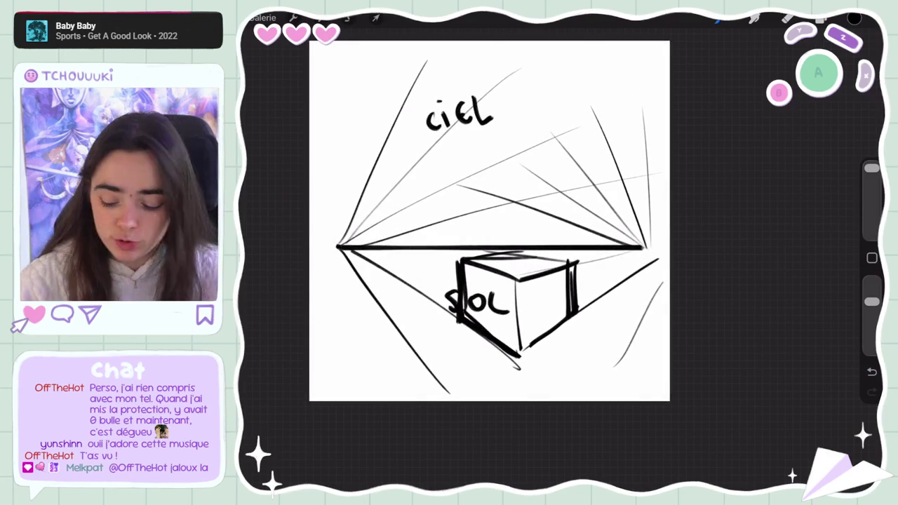
scroll(492, 231, up, 2)
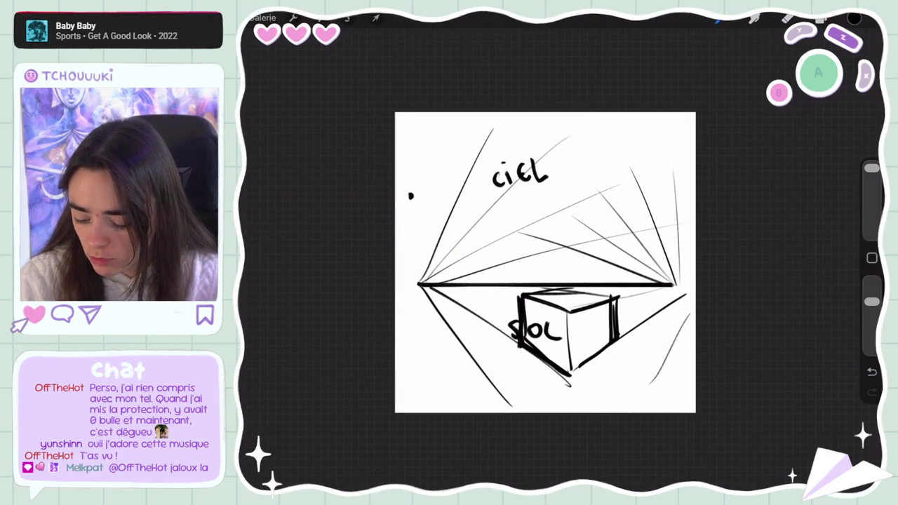
drag(410, 196, 524, 405)
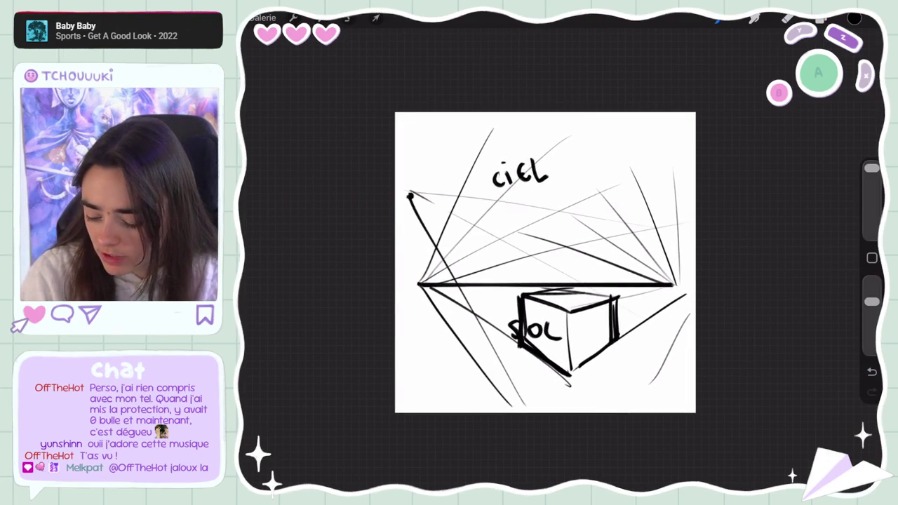
mouse_move(407, 185)
mouse_down()
mouse_move(693, 126)
mouse_move(480, 112)
mouse_up()
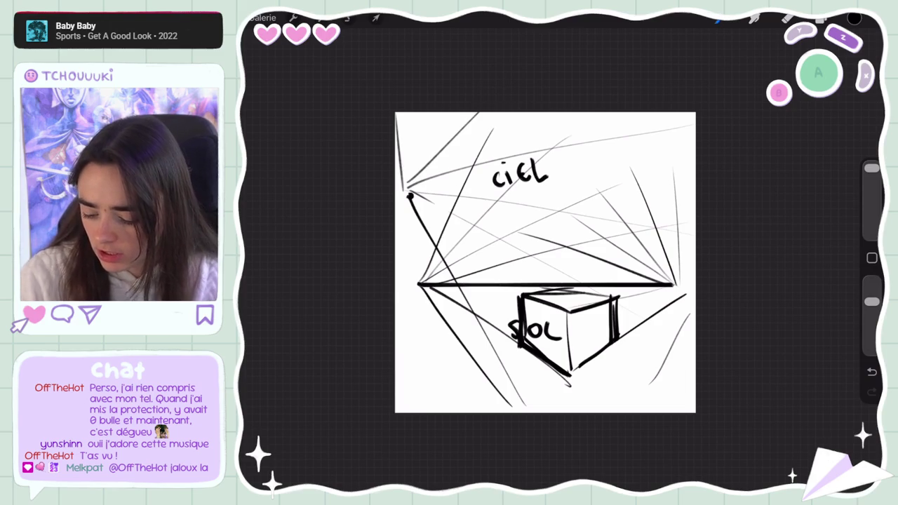
drag(408, 188, 655, 410)
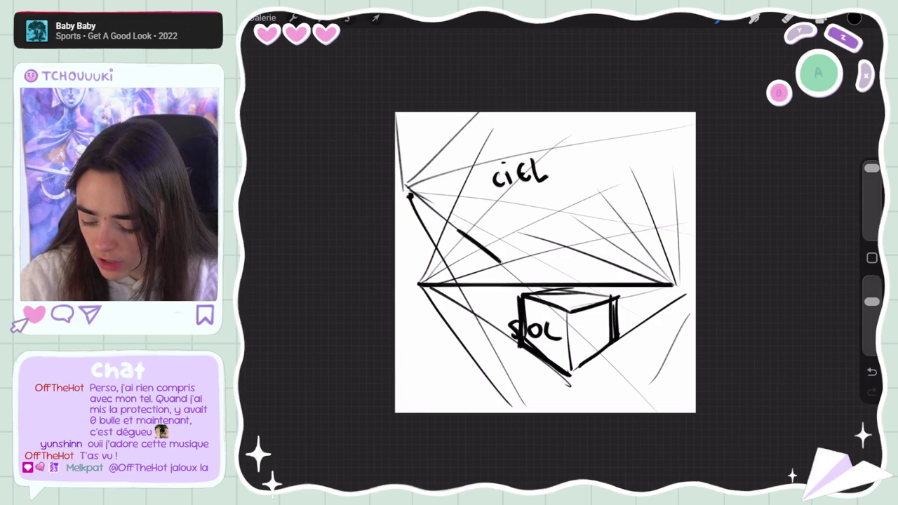
- Sketch a second box under CIEL with a long guide line and three vertical edges
drag(507, 214, 565, 228)
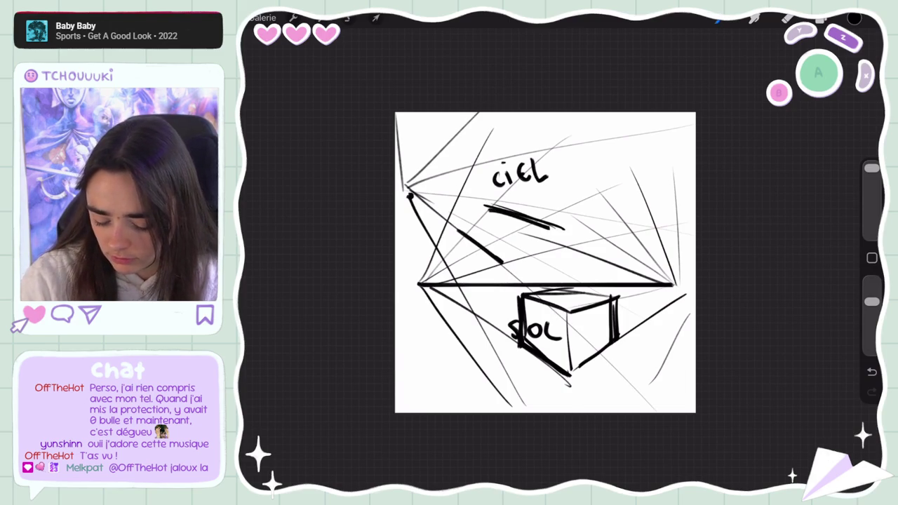
drag(400, 209, 677, 193)
drag(552, 178, 558, 231)
drag(493, 198, 499, 261)
drag(448, 177, 459, 236)
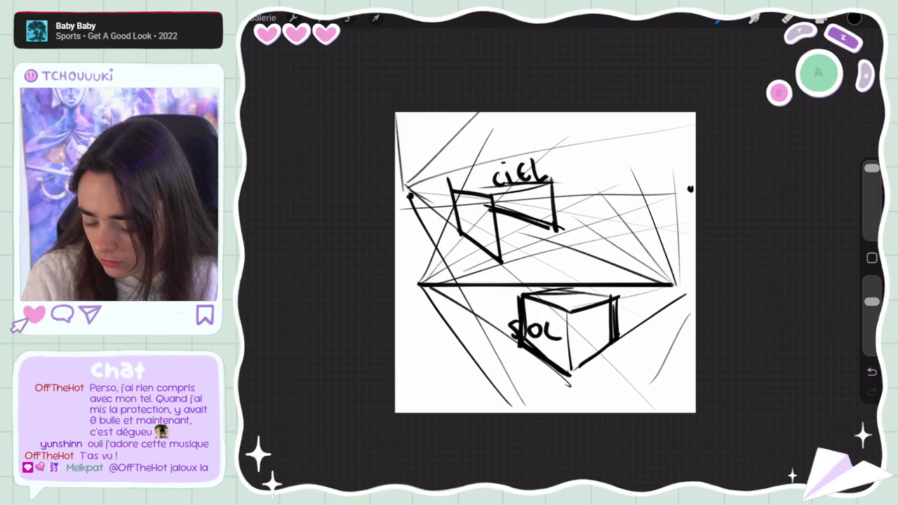
- Undo recent strokes and rework the upper box's lower edge
key(ctrl+z)
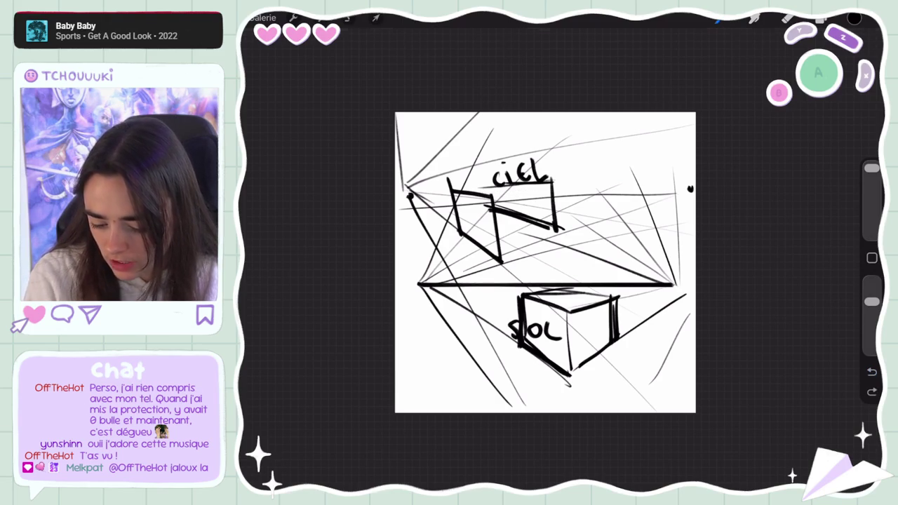
key(ctrl+z)
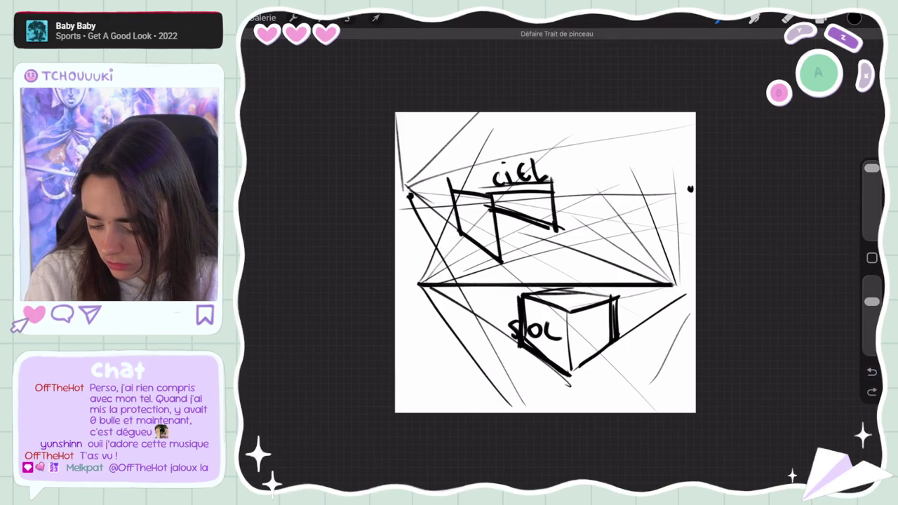
key(e)
key(b)
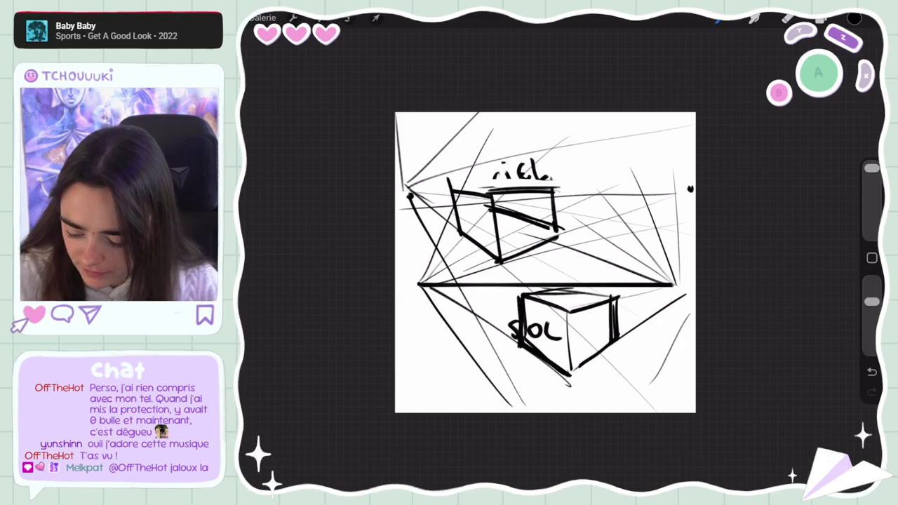
key(ctrl+z)
drag(498, 257, 565, 238)
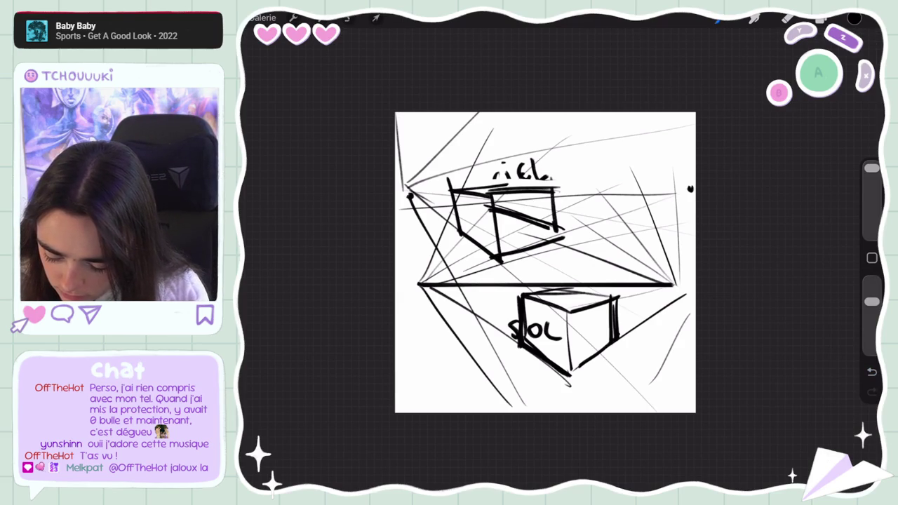
key(ctrl+z)
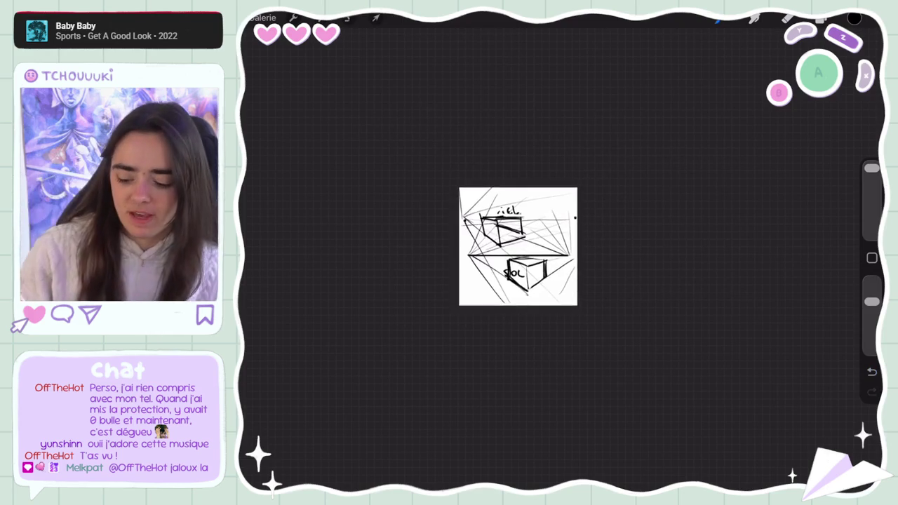
click(377, 18)
- Move the old box sketch off the canvas and check the layers list
drag(533, 253, 783, 211)
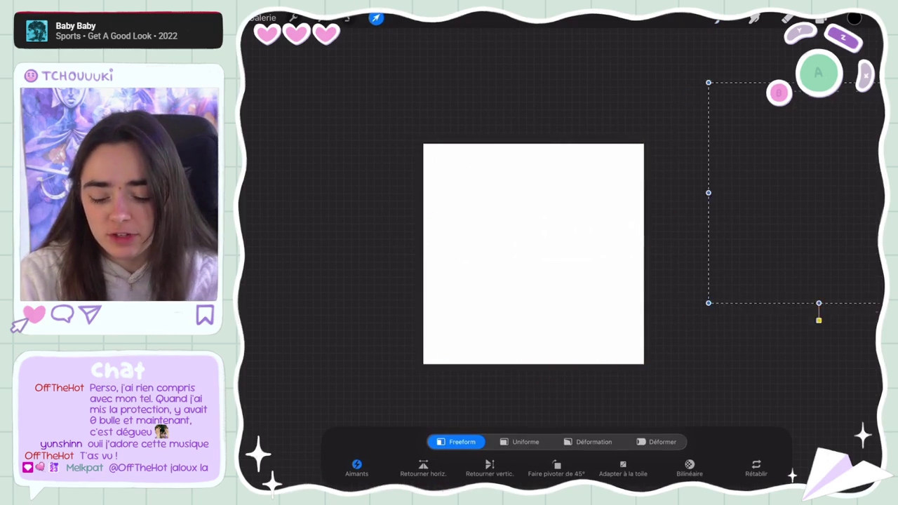
click(854, 18)
scroll(534, 260, down, 2)
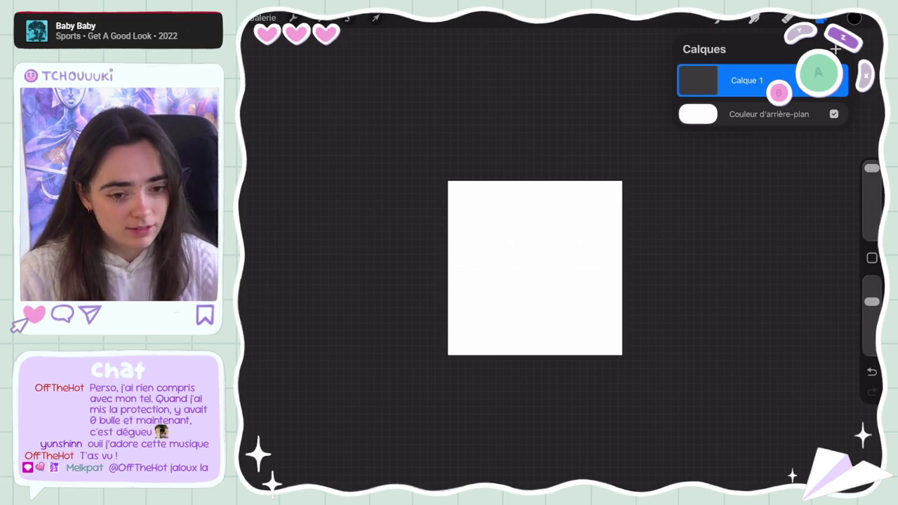
key(l)
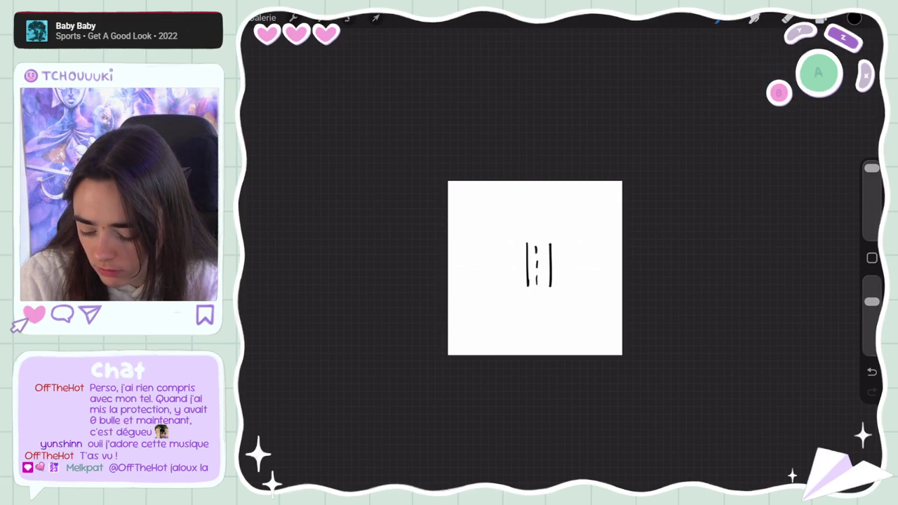
- Draw a cluster of tall vertical black lines in the canvas middle
drag(520, 241, 520, 284)
mouse_move(560, 243)
mouse_down()
mouse_move(560, 287)
mouse_move(521, 306)
mouse_up()
mouse_move(528, 266)
mouse_down()
mouse_move(529, 321)
mouse_move(552, 289)
mouse_move(551, 321)
mouse_up()
drag(561, 274, 561, 322)
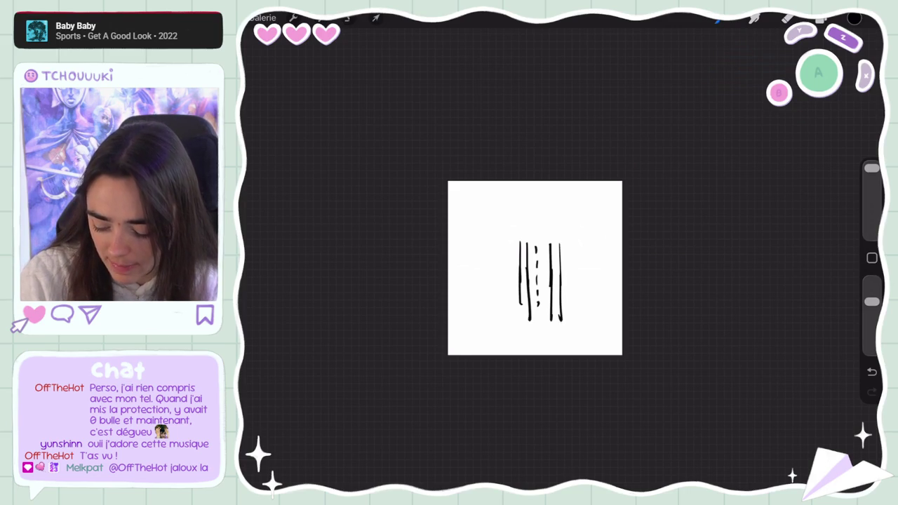
drag(550, 230, 550, 259)
mouse_move(561, 212)
mouse_down()
mouse_move(560, 259)
mouse_move(550, 241)
mouse_up()
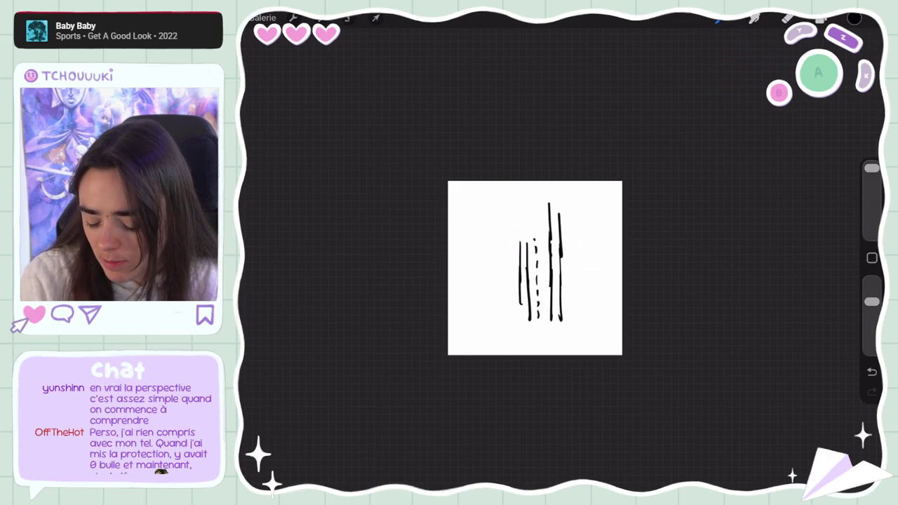
mouse_move(521, 207)
mouse_down()
mouse_move(521, 257)
mouse_move(435, 238)
mouse_move(452, 239)
mouse_up()
click(376, 17)
- Shift the vertical lines left and trace three of them in red
click(376, 17)
click(854, 17)
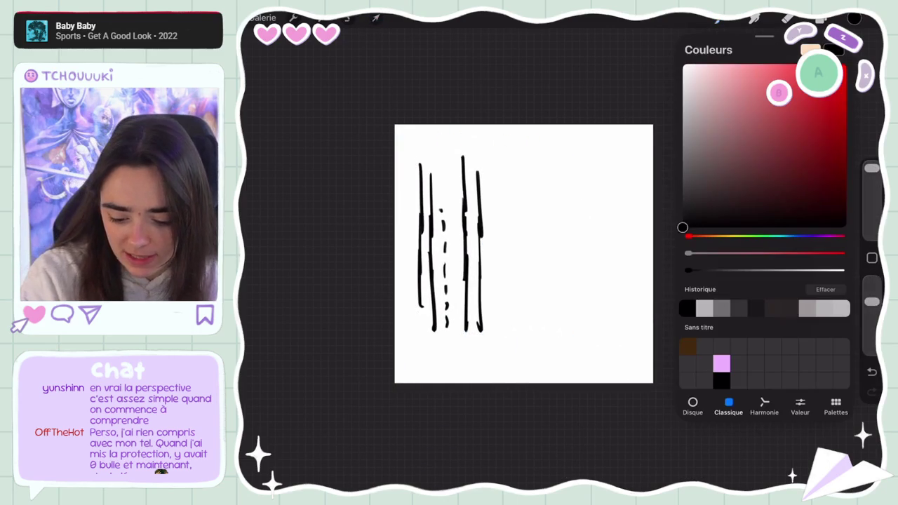
drag(481, 202, 483, 288)
drag(465, 205, 467, 287)
mouse_move(432, 208)
mouse_down()
mouse_move(434, 279)
mouse_move(421, 278)
mouse_up()
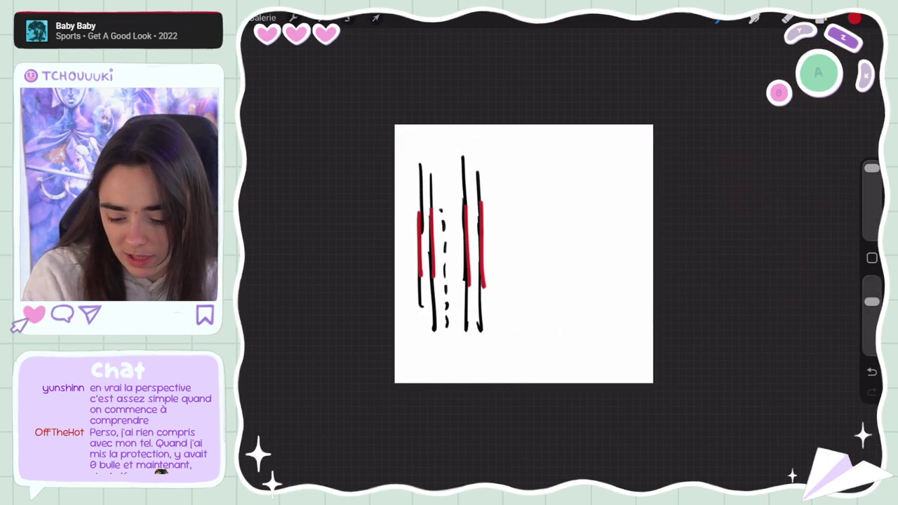
- Draw a black horizontal horizon line across the vertical strokes
click(854, 17)
click(705, 309)
click(854, 18)
drag(637, 243, 490, 239)
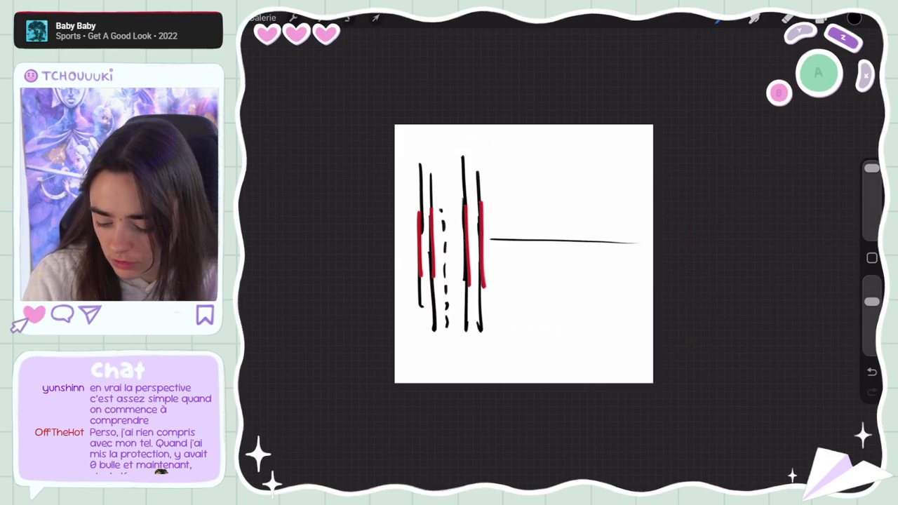
- Fan thin red lines from a vanishing point at the horizon's right end
click(854, 17)
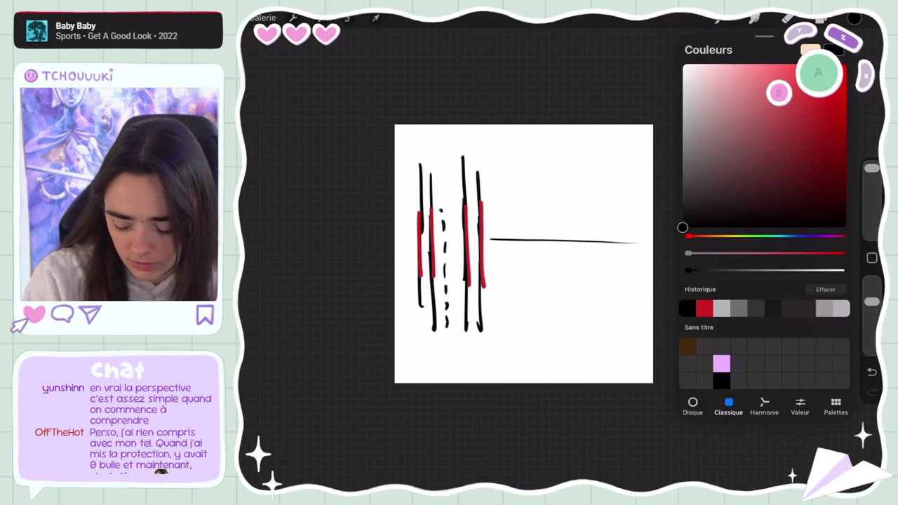
click(704, 309)
click(854, 17)
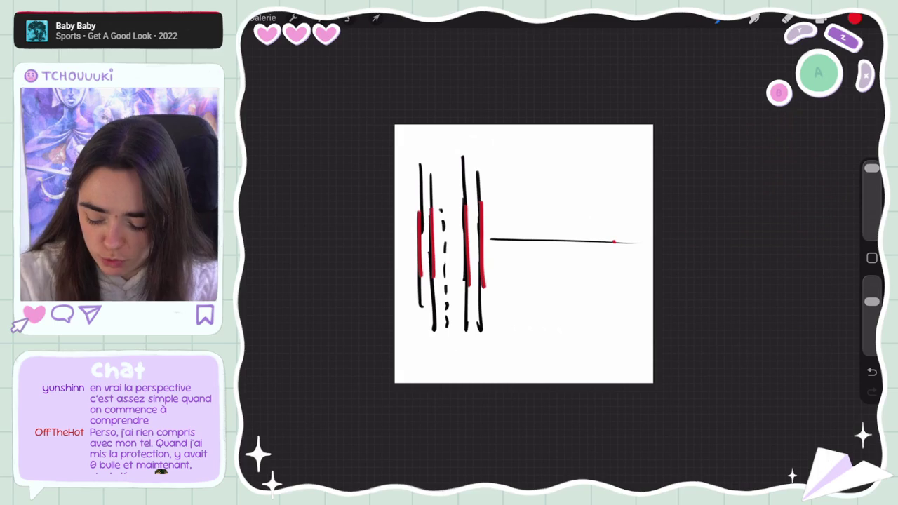
mouse_move(614, 242)
mouse_down()
mouse_move(504, 322)
mouse_move(484, 277)
mouse_up()
key(ctrl+z)
mouse_move(614, 242)
mouse_down()
mouse_move(498, 272)
mouse_move(574, 333)
mouse_up()
drag(614, 242, 501, 254)
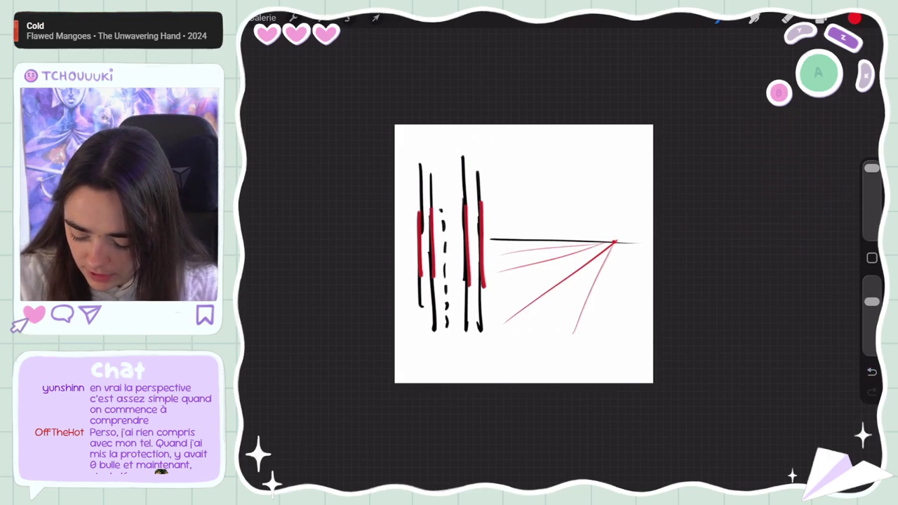
mouse_move(614, 242)
mouse_down()
mouse_move(522, 153)
mouse_move(499, 193)
mouse_move(623, 156)
mouse_up()
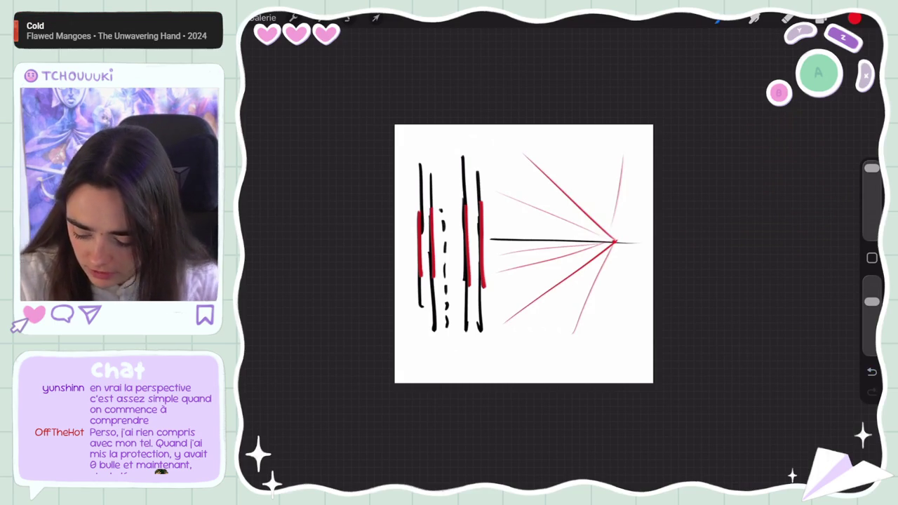
- Trace two vanishing lines in thick red and extend the dashed red line
drag(607, 247, 504, 325)
drag(598, 247, 496, 274)
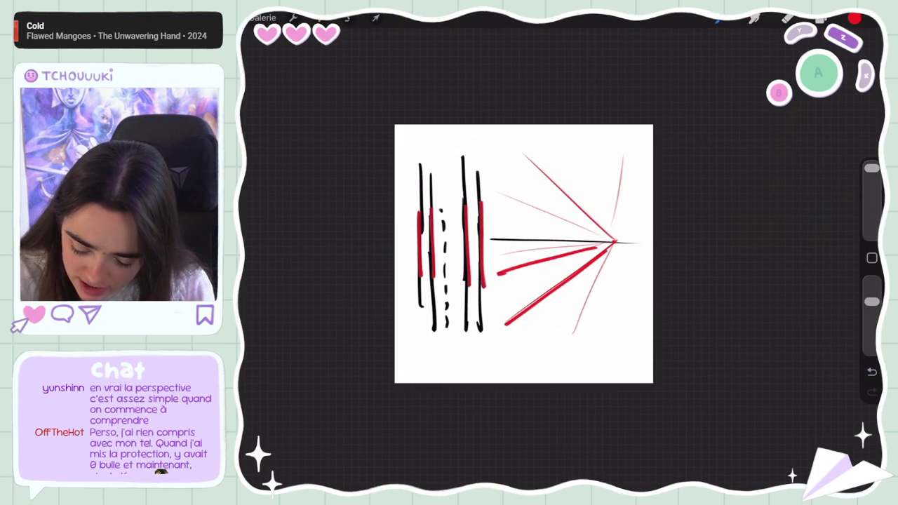
drag(557, 267, 518, 285)
drag(511, 287, 504, 289)
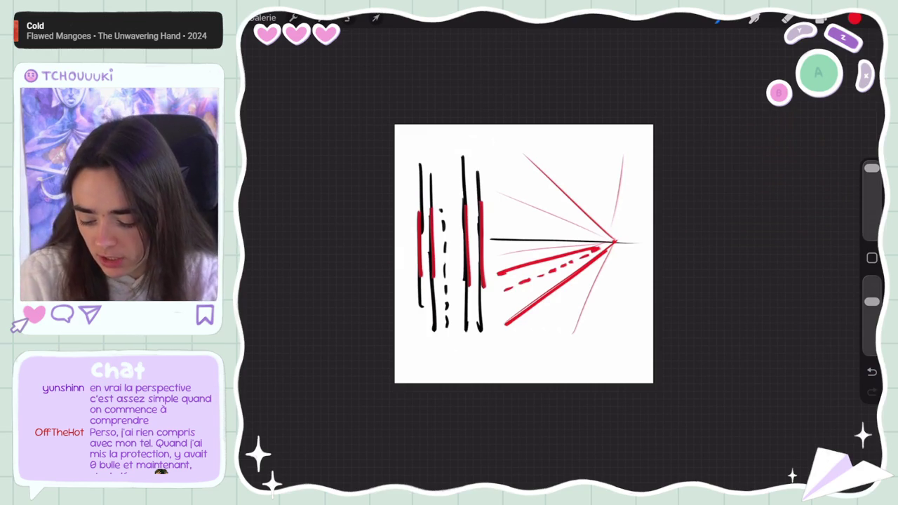
click(855, 19)
- Switch to purple and fan lines from a second vanishing point, undoing one stray stroke
click(810, 236)
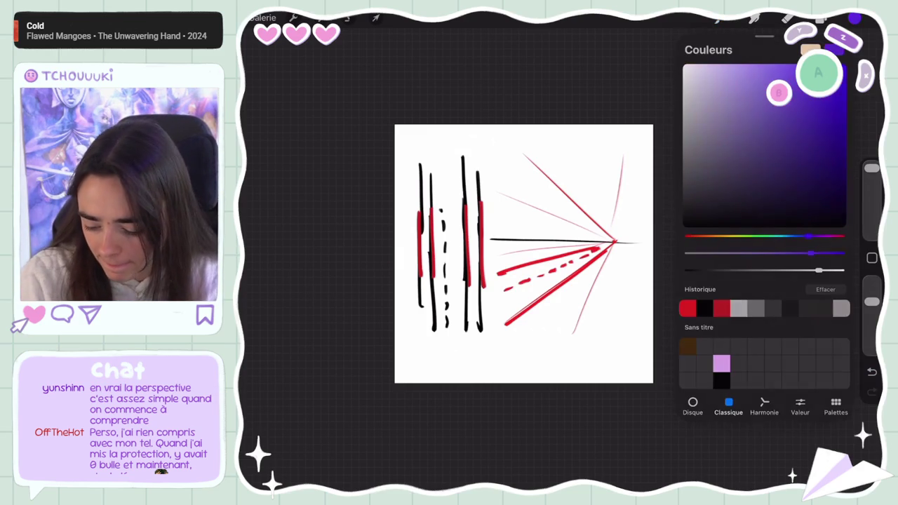
click(509, 239)
drag(511, 239, 550, 155)
mouse_move(511, 239)
mouse_down()
mouse_move(509, 147)
mouse_move(600, 192)
mouse_move(599, 229)
mouse_up()
mouse_move(511, 239)
mouse_down()
mouse_move(600, 316)
mouse_move(570, 348)
mouse_move(652, 300)
mouse_move(512, 362)
mouse_up()
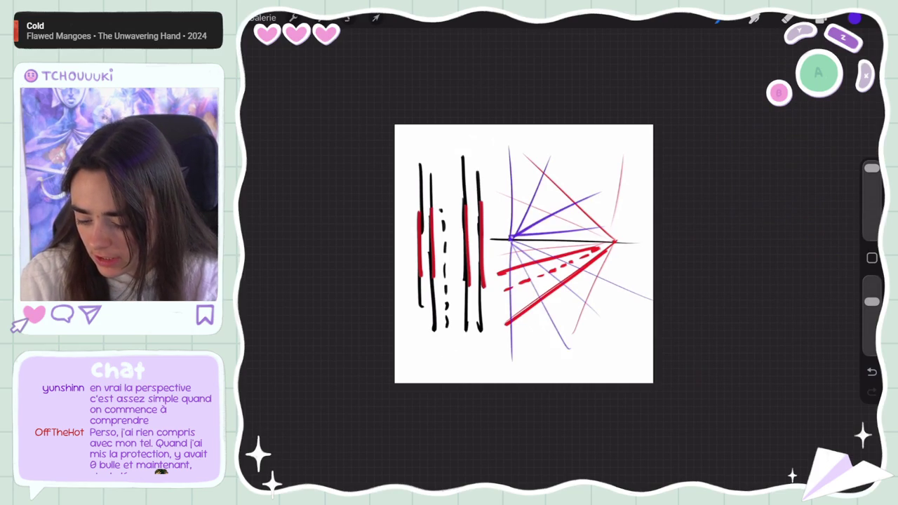
drag(397, 202, 509, 255)
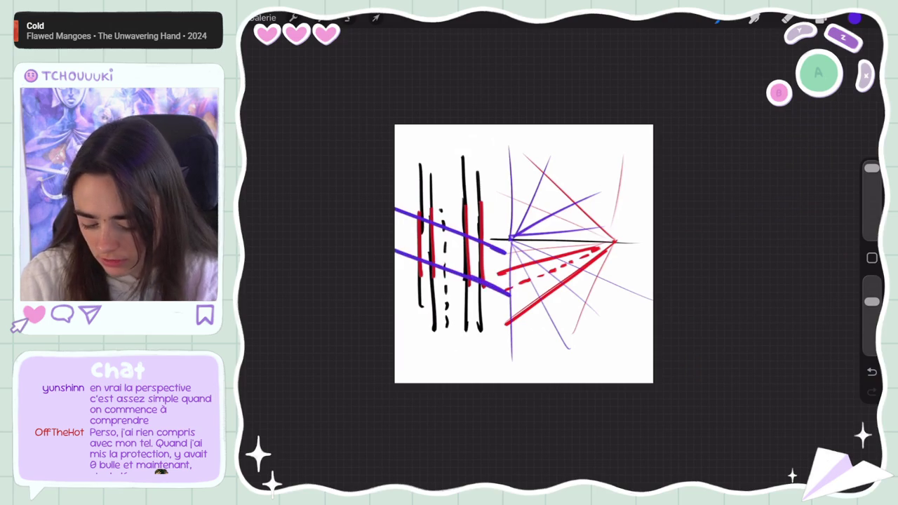
key(ctrl+z)
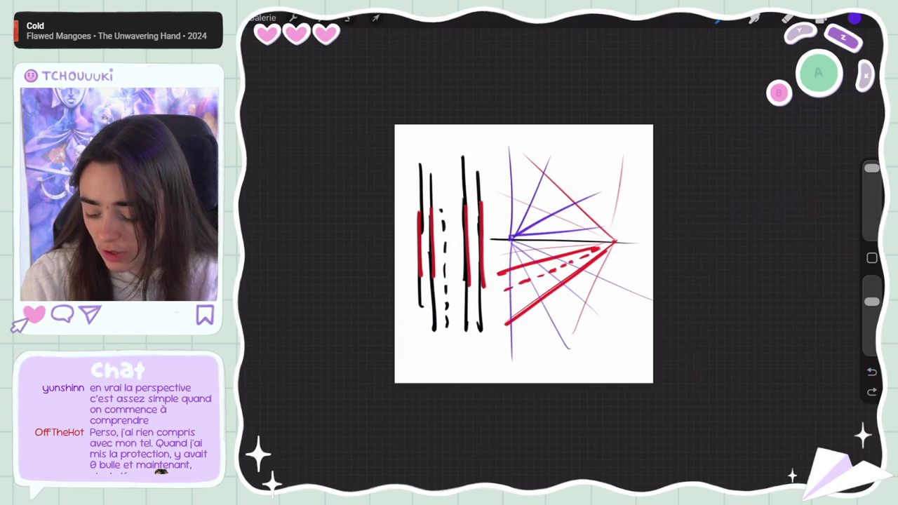
- Draw thick purple diagonals across the verticals at top, middle and bottom
drag(396, 231, 501, 284)
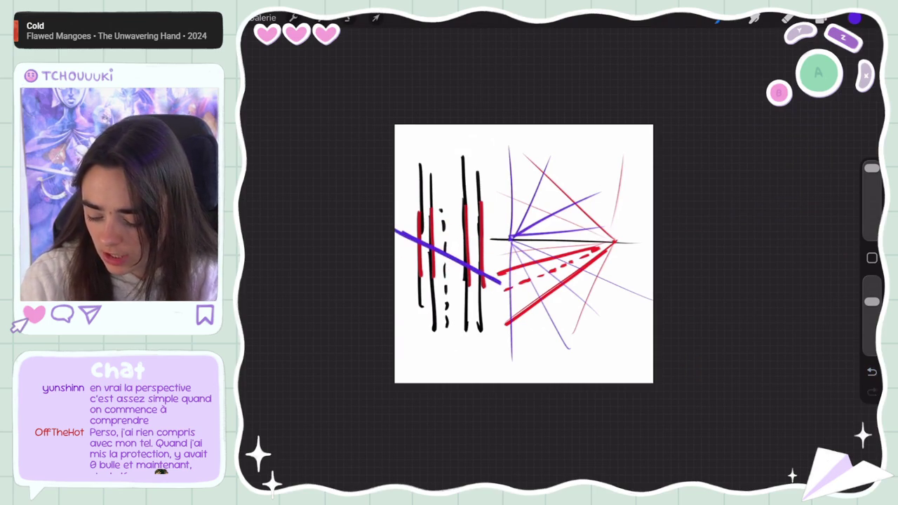
drag(527, 258, 574, 288)
drag(432, 243, 495, 275)
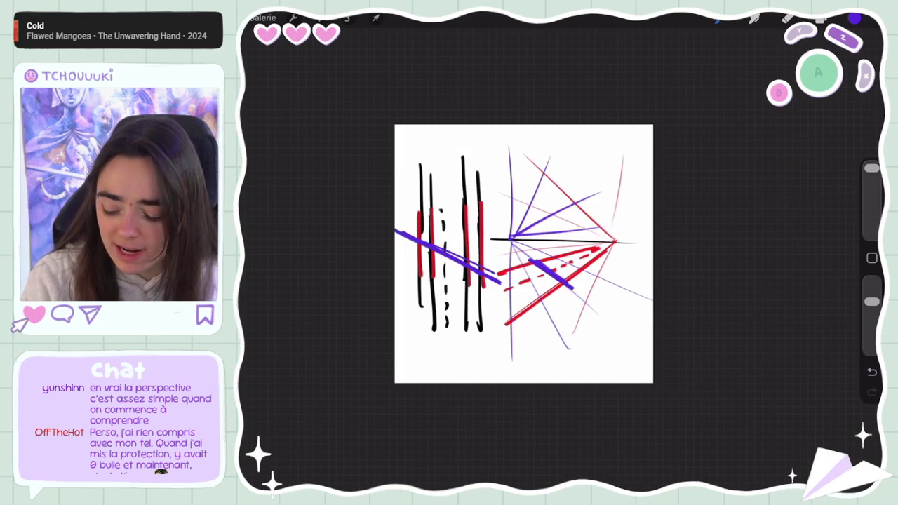
drag(406, 147, 504, 188)
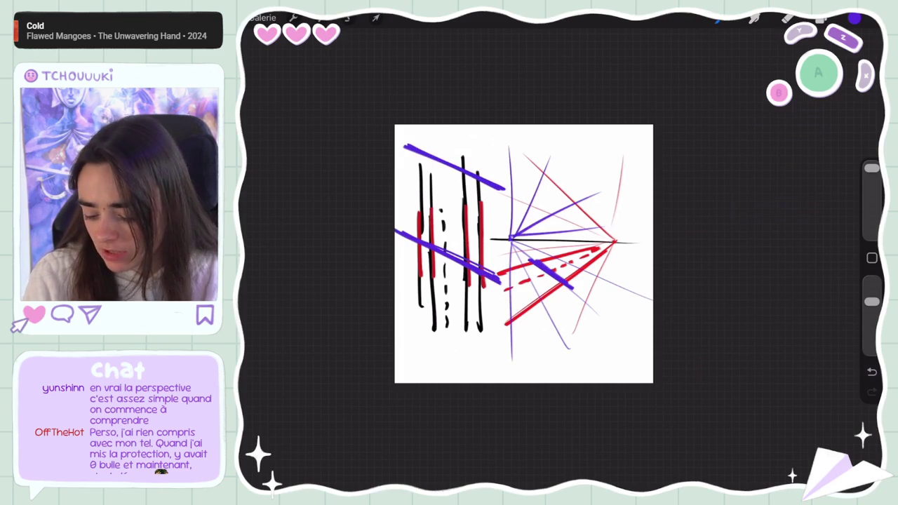
drag(403, 320, 504, 354)
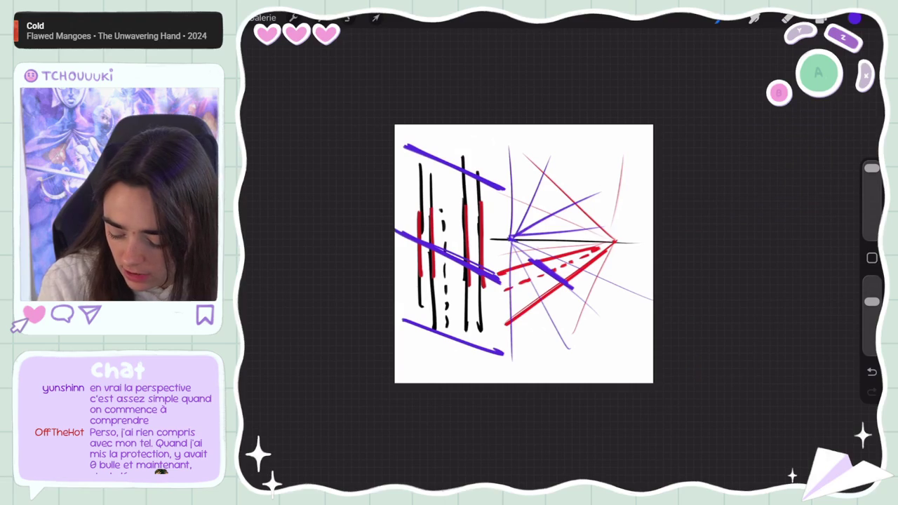
drag(561, 259, 600, 250)
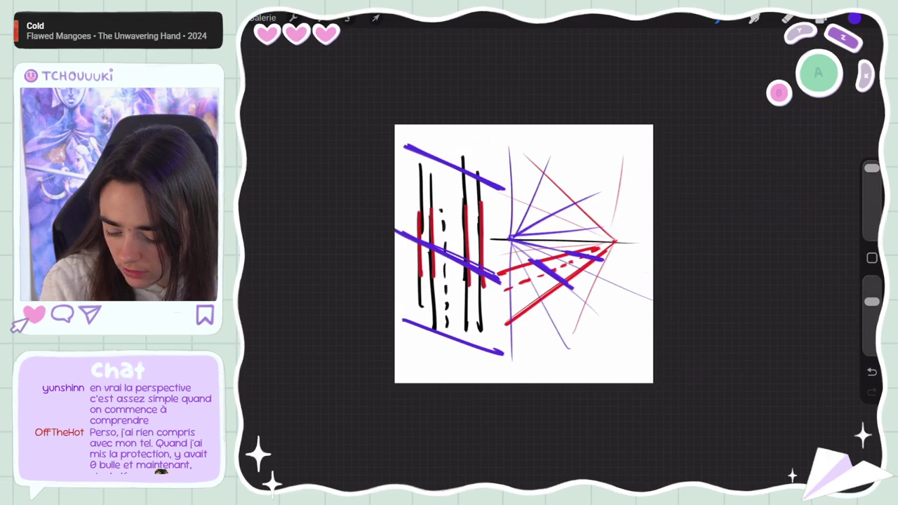
drag(515, 240, 639, 256)
scroll(524, 254, down, 5)
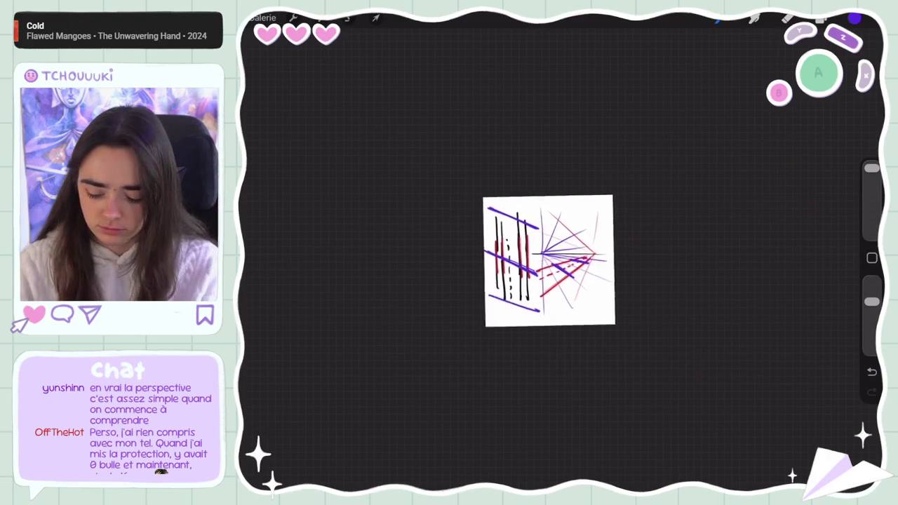
- Clear all contents of Calque 1 from the Layers panel, leaving a blank white canvas
scroll(535, 270, up, 4)
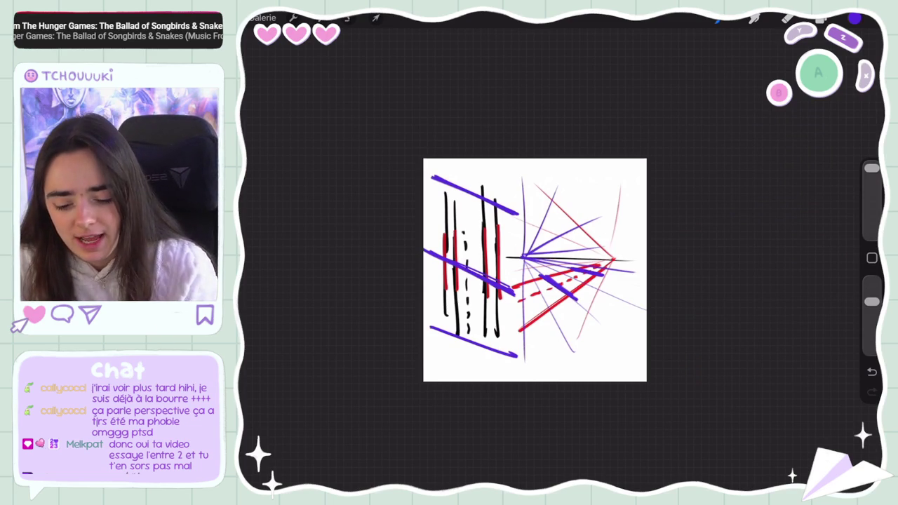
click(821, 19)
drag(807, 80, 730, 80)
click(702, 80)
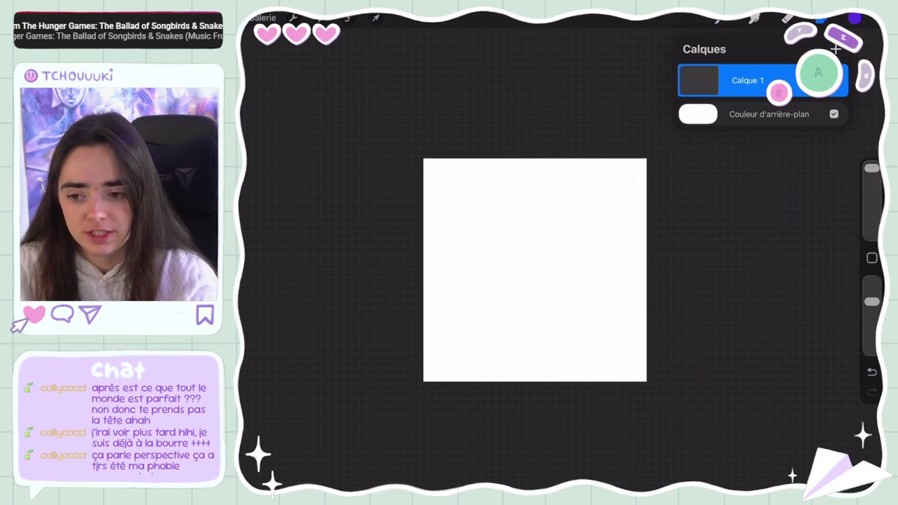
click(821, 19)
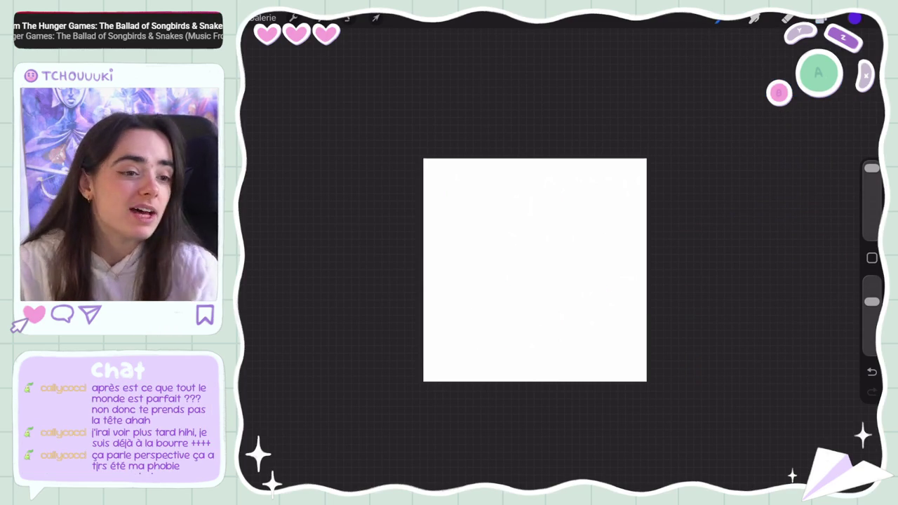
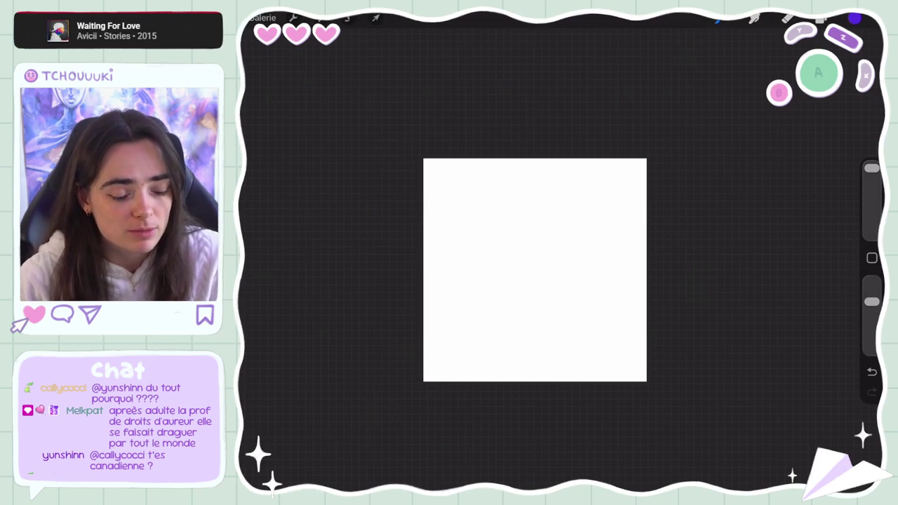
- Select the Brush tool (B) on the blank square canvas
key(b)
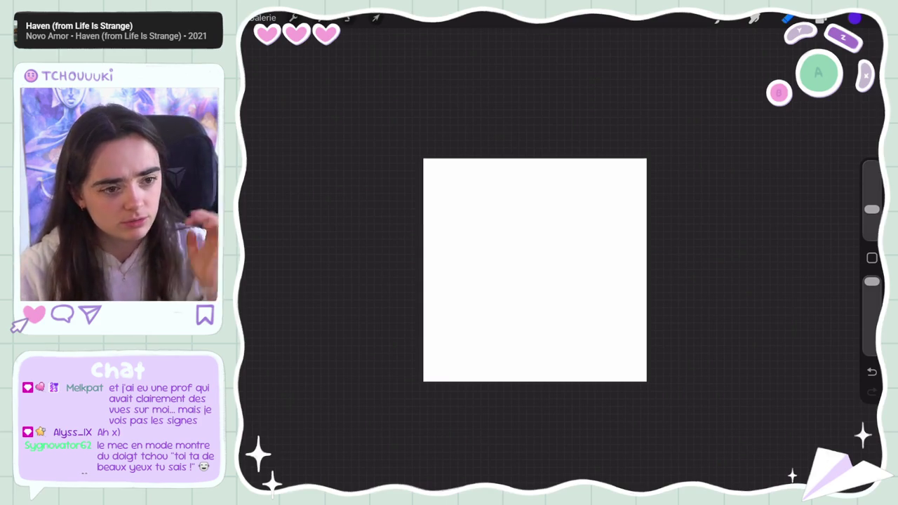
- Check Layers and Colours, then choose the Crayon HB pencil from Brush Library > Favoris
click(821, 18)
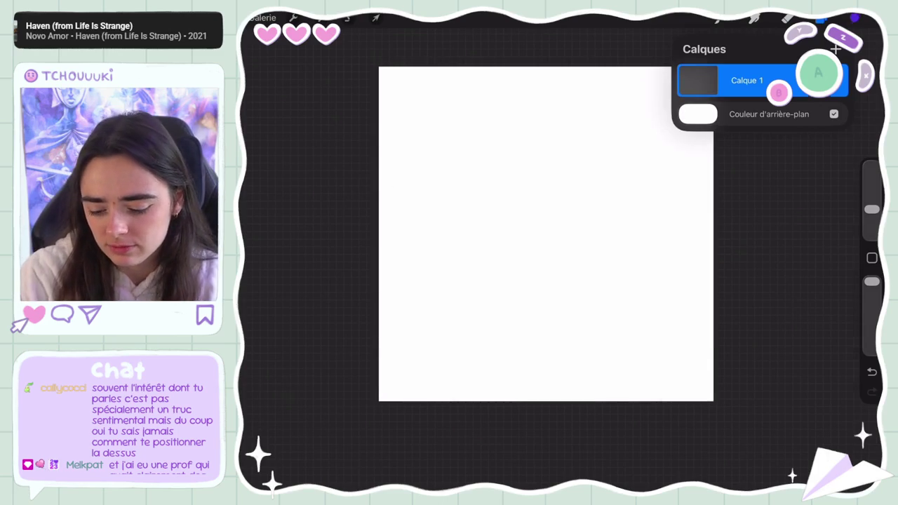
click(855, 17)
click(754, 18)
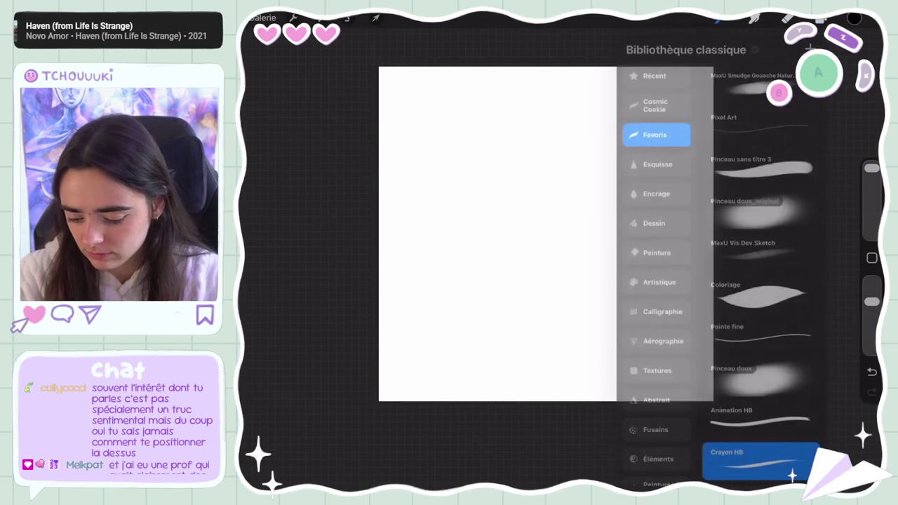
- Start the head with rough arcs across the top, undoing one oval attempt
drag(488, 163, 610, 176)
drag(554, 113, 562, 116)
key(ctrl+z)
key(ctrl+z)
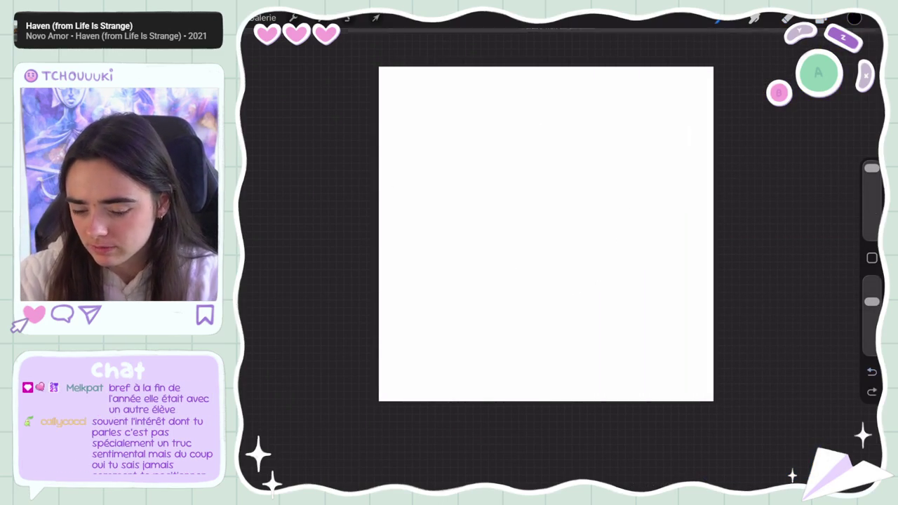
mouse_move(484, 228)
mouse_down()
mouse_move(602, 160)
mouse_move(561, 292)
mouse_move(510, 294)
mouse_up()
- Redraw the head oval's top, right side and jaw curve, undoing stray arcs
drag(461, 168, 515, 299)
mouse_move(459, 147)
mouse_down()
mouse_move(547, 86)
mouse_move(462, 179)
mouse_up()
key(ctrl+z)
key(ctrl+z)
drag(591, 126, 621, 193)
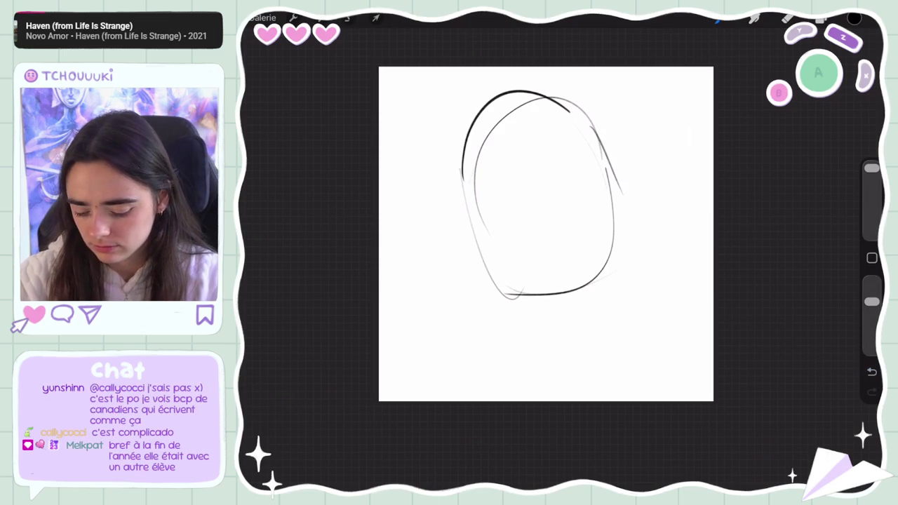
key(ctrl+z)
key(ctrl+z)
key(ctrl+z)
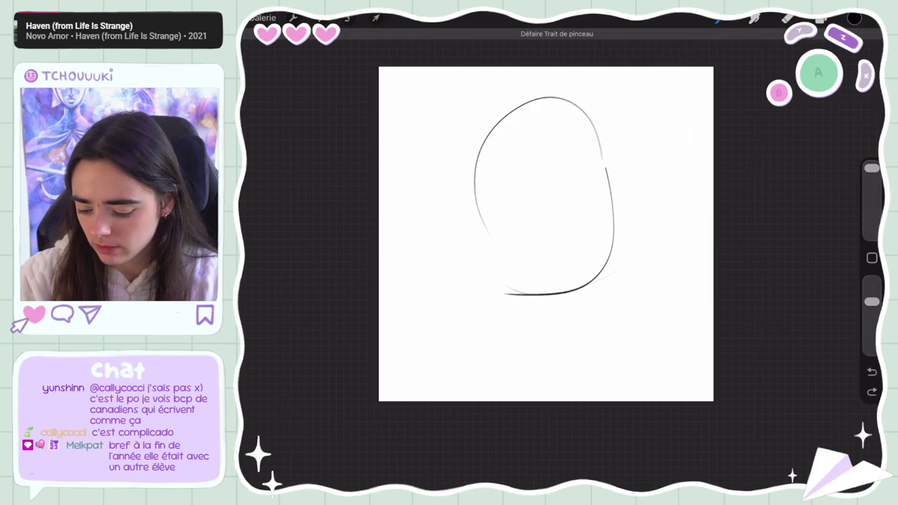
key(ctrl+z)
key(ctrl+z)
key(ctrl+z)
drag(602, 162, 472, 133)
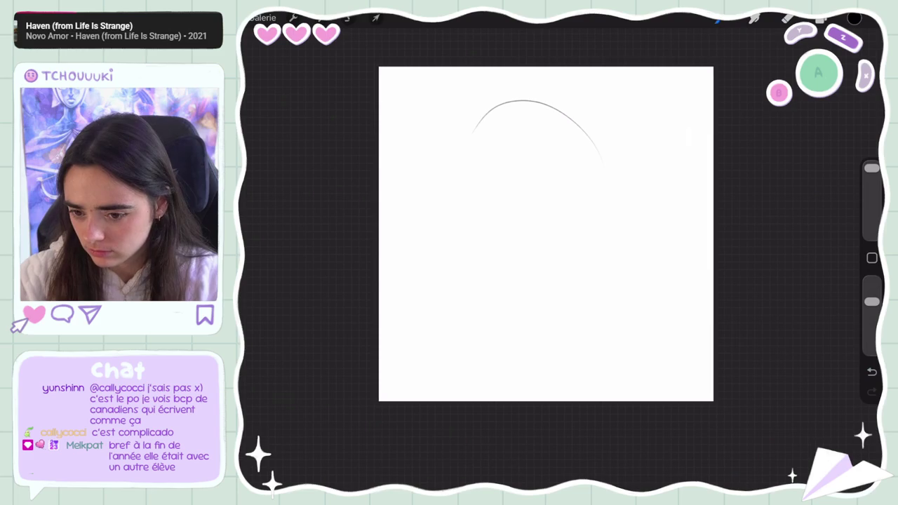
key(ctrl+z)
mouse_move(460, 165)
mouse_down()
mouse_move(588, 115)
mouse_move(591, 274)
mouse_up()
mouse_move(611, 188)
mouse_down()
mouse_move(555, 308)
mouse_move(482, 284)
mouse_up()
drag(467, 222, 492, 289)
- Cross the face with a diagonal centre line and eye line, retrying side guides
drag(562, 153, 556, 274)
key(ctrl+z)
key(ctrl+z)
drag(586, 161, 555, 286)
drag(535, 195, 600, 221)
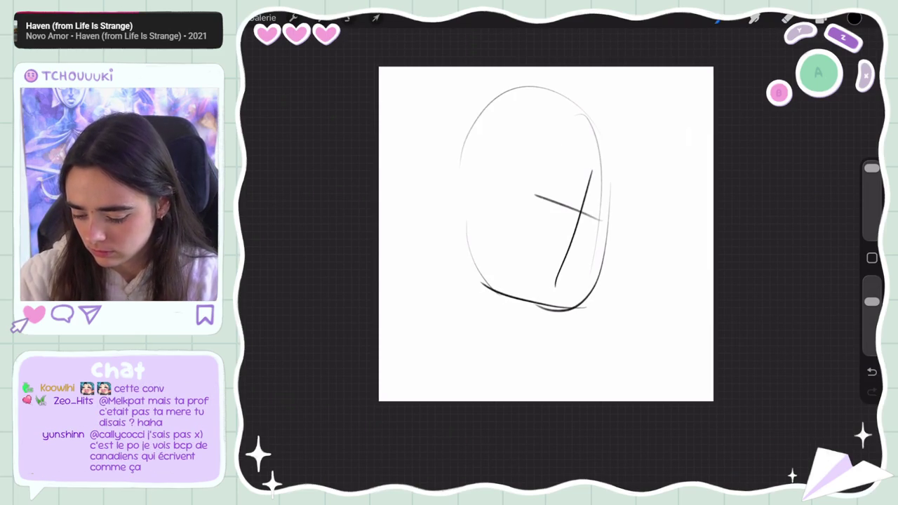
drag(426, 140, 449, 202)
key(ctrl+z)
mouse_move(508, 90)
mouse_down()
mouse_move(438, 125)
mouse_move(425, 168)
mouse_move(452, 215)
mouse_up()
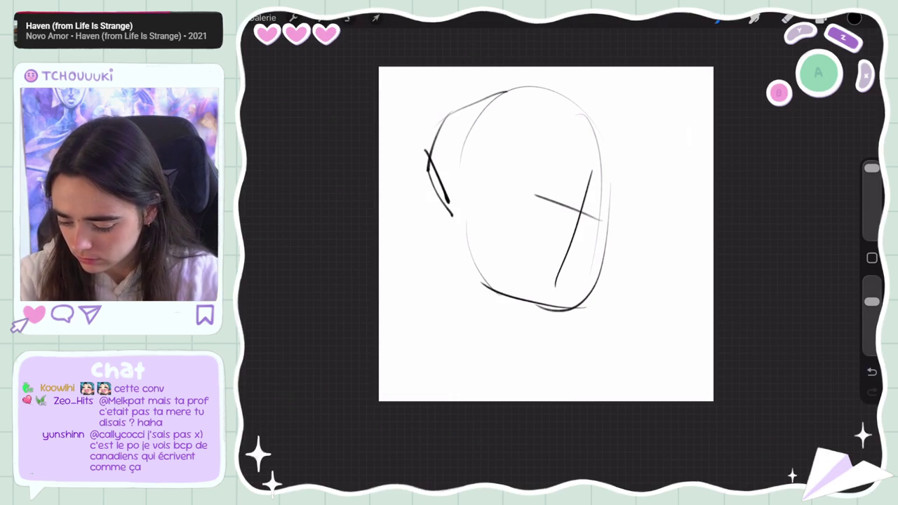
key(ctrl+z)
drag(516, 157, 536, 309)
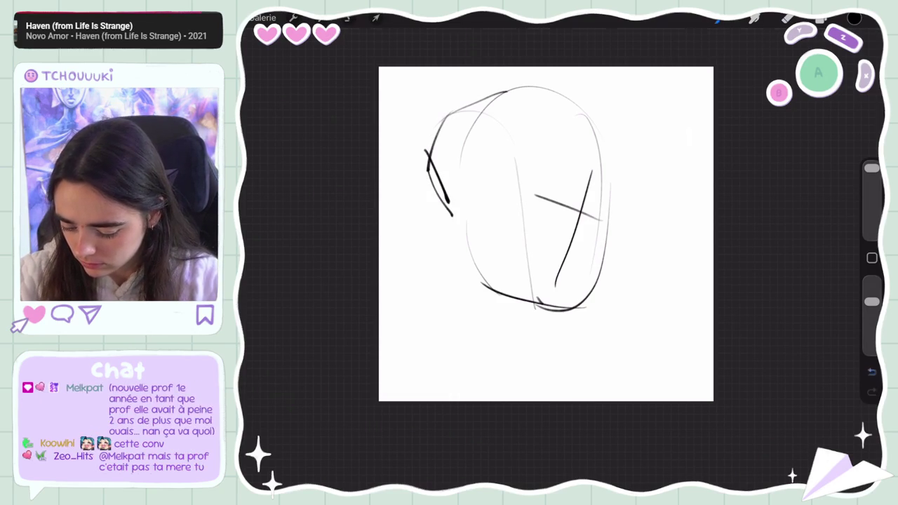
key(ctrl+z)
- Draw the ear curve on the head's left side, redoing it once
key(ctrl+z)
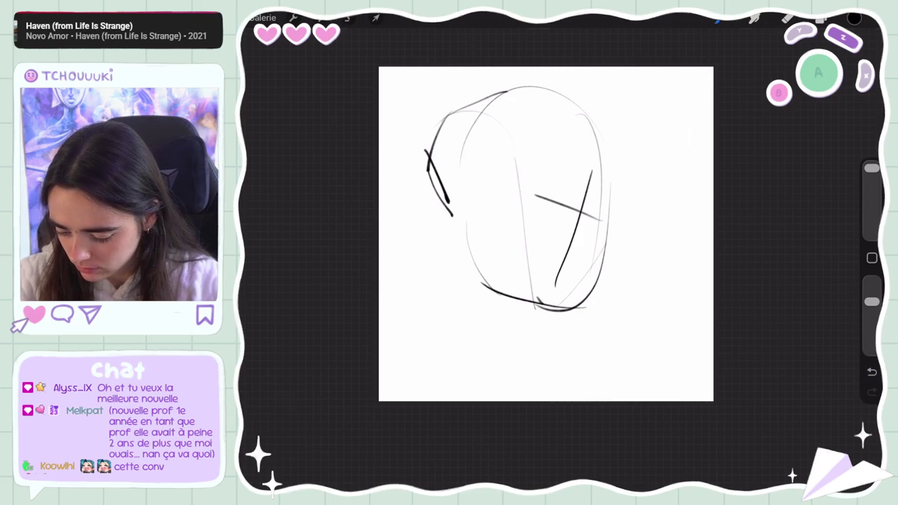
mouse_move(444, 198)
mouse_down()
mouse_move(479, 199)
mouse_move(465, 233)
mouse_up()
key(ctrl+z)
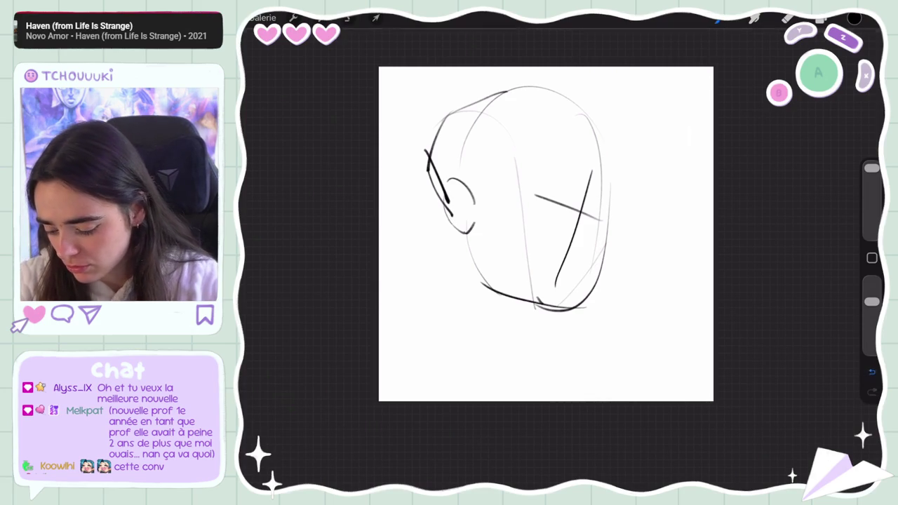
key(ctrl+z)
key(ctrl+z)
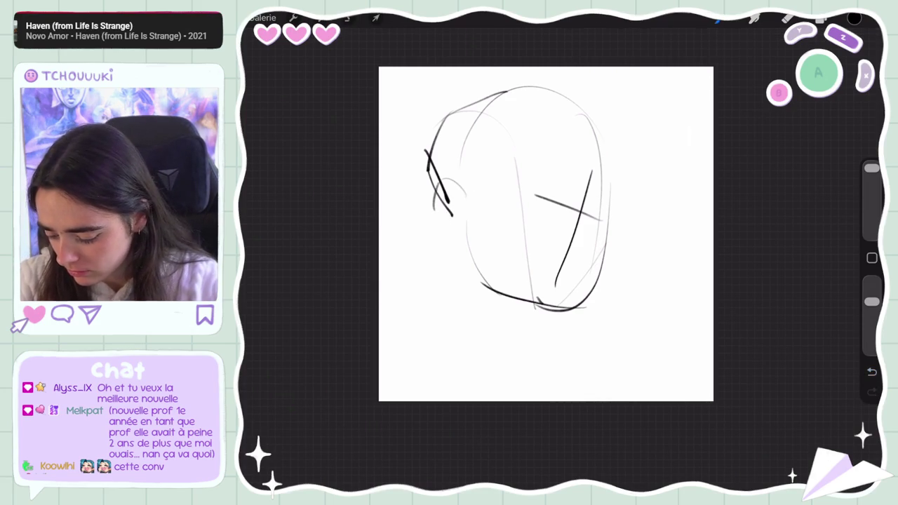
mouse_move(441, 181)
mouse_down()
mouse_move(473, 246)
mouse_move(540, 307)
mouse_up()
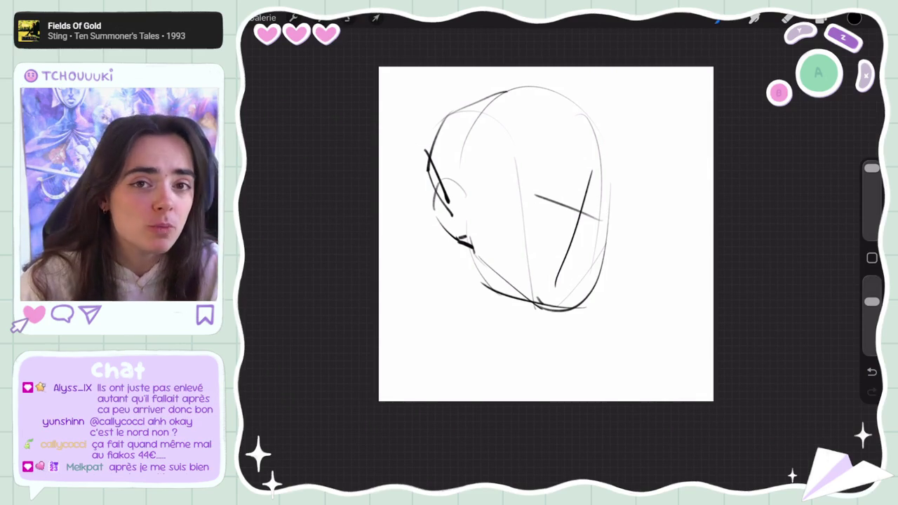
- Work the head outline with brush and eraser, then undo the last stroke after comparing
key(b)
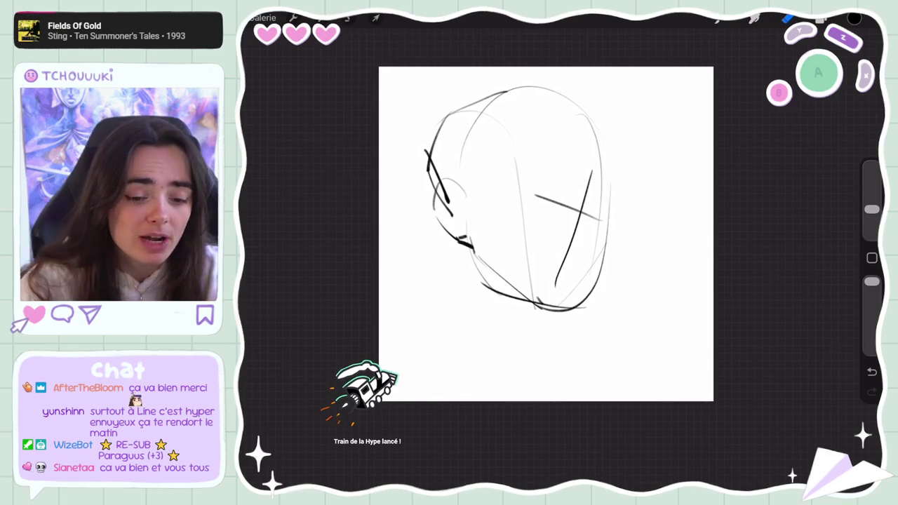
key(e)
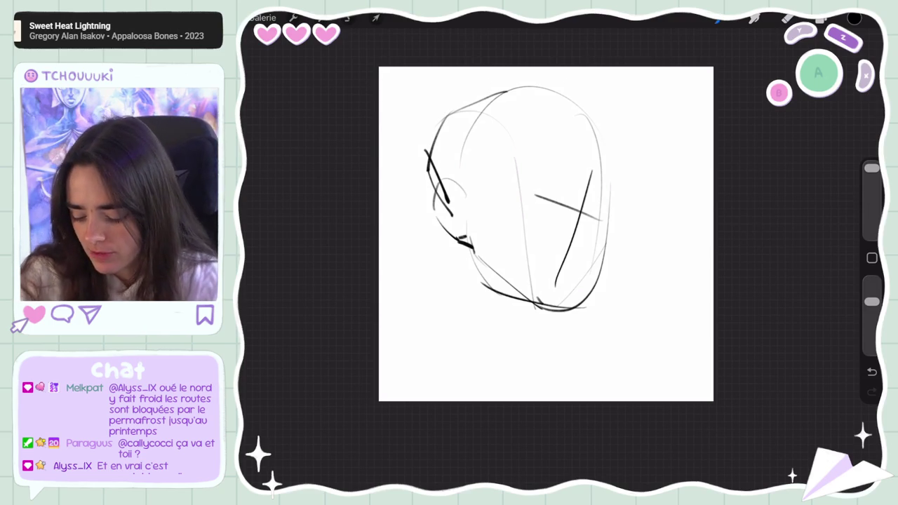
key(ctrl+z)
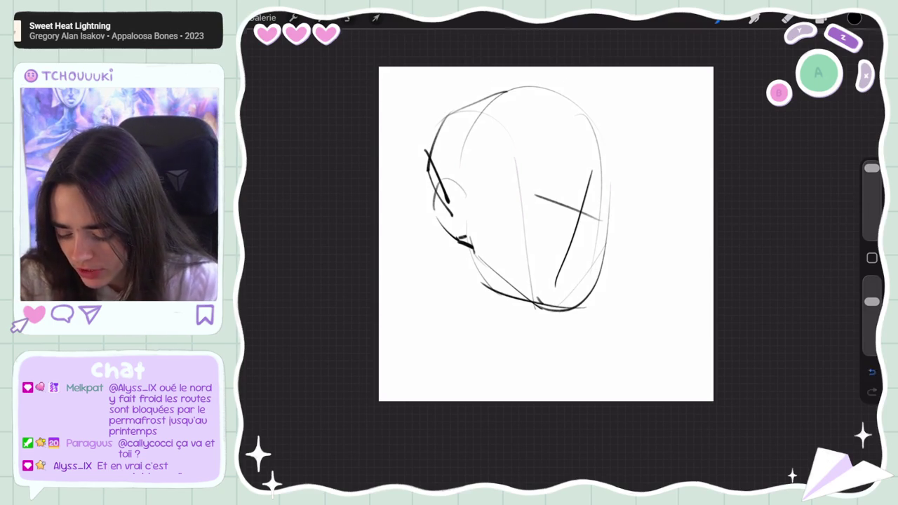
key(ctrl+shift+z)
key(ctrl+z)
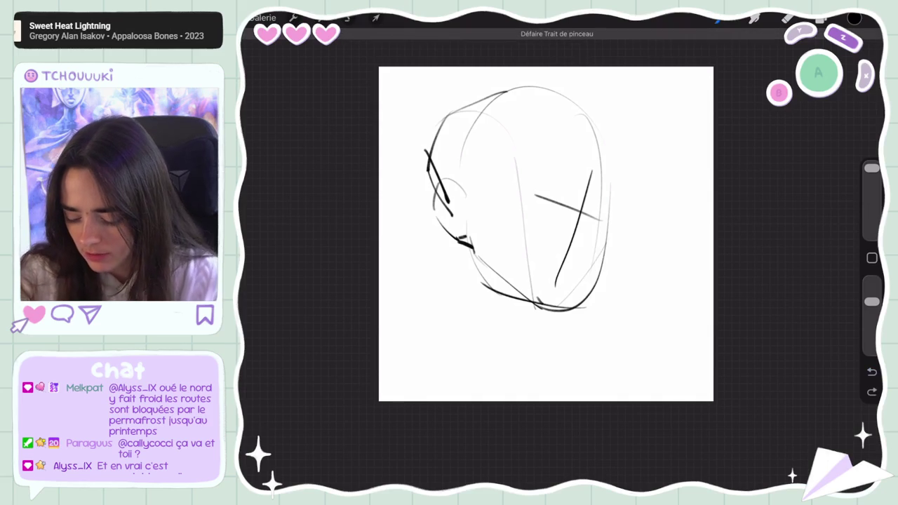
scroll(582, 242, up, 2)
scroll(588, 242, down, 1)
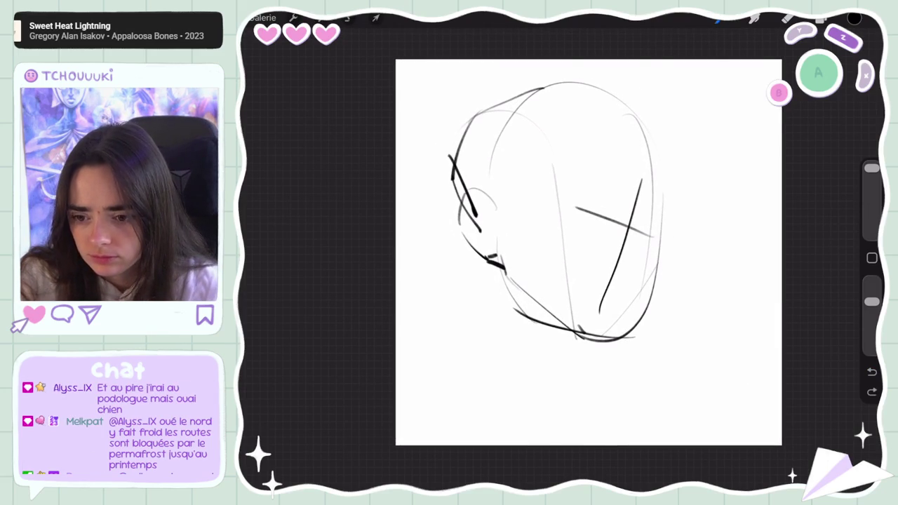
- Sketch the near eye's upper lid and inner corner, then the far eye near the edge
drag(593, 189, 608, 208)
drag(558, 184, 615, 194)
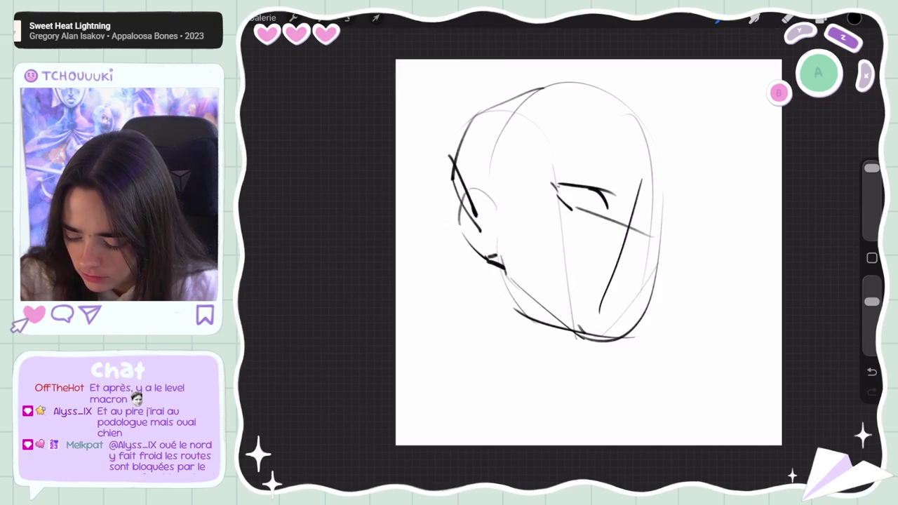
drag(558, 193, 596, 221)
key(ctrl+z)
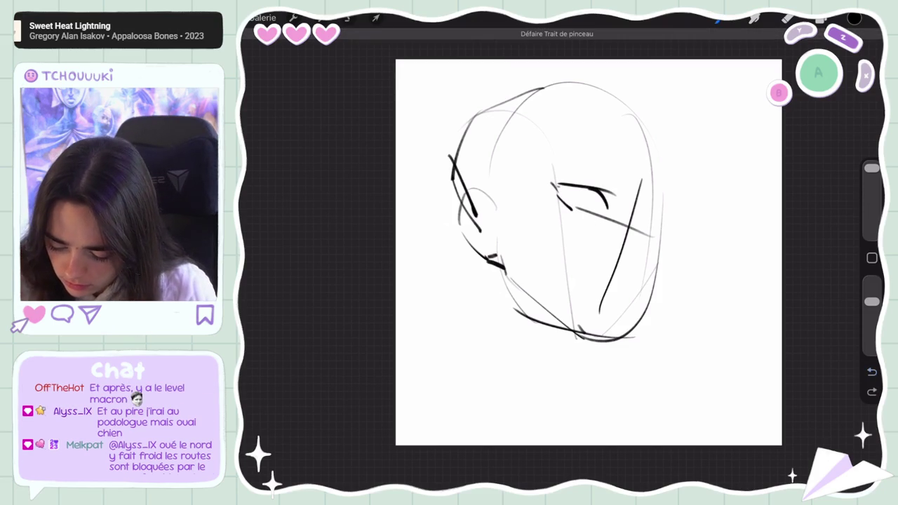
drag(640, 218, 663, 213)
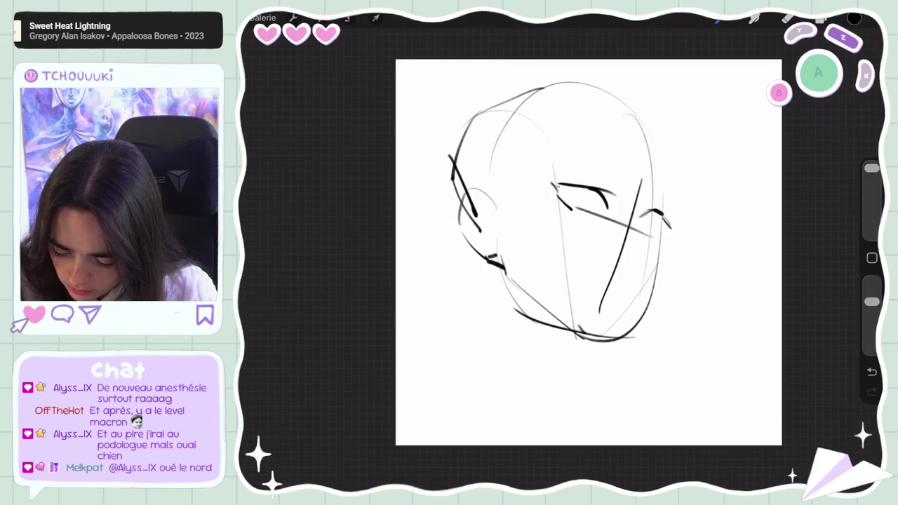
mouse_move(652, 235)
mouse_down()
mouse_move(669, 230)
mouse_move(652, 233)
mouse_up()
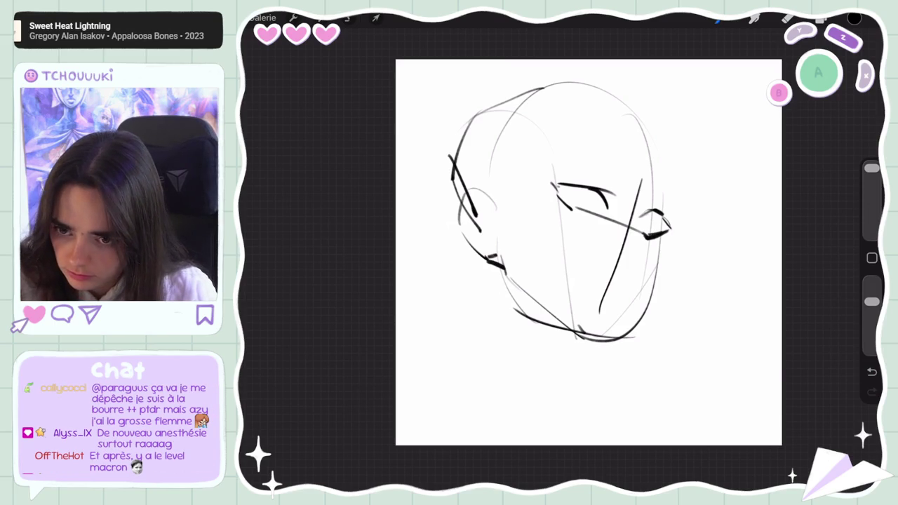
- Add light sketchy brow lines above the eyes, redrawing the first attempt
drag(604, 181, 626, 193)
key(ctrl+z)
drag(588, 169, 597, 170)
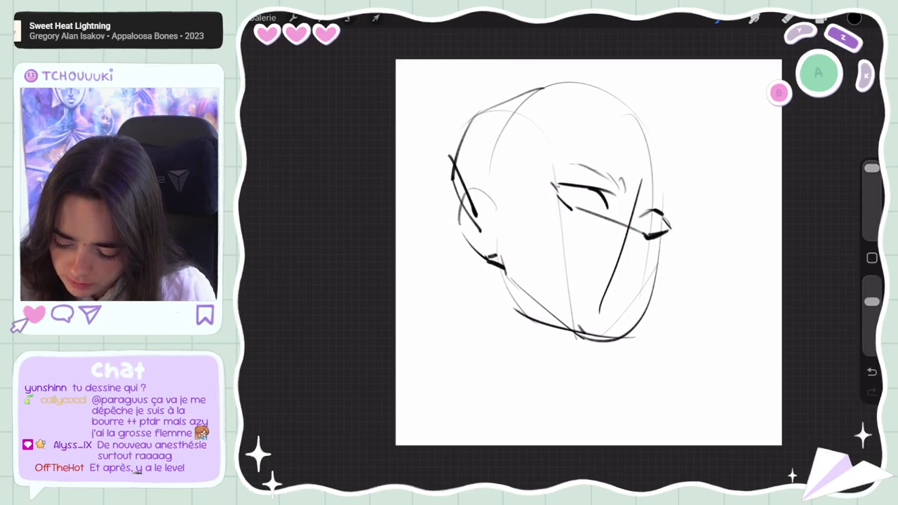
drag(650, 196, 656, 189)
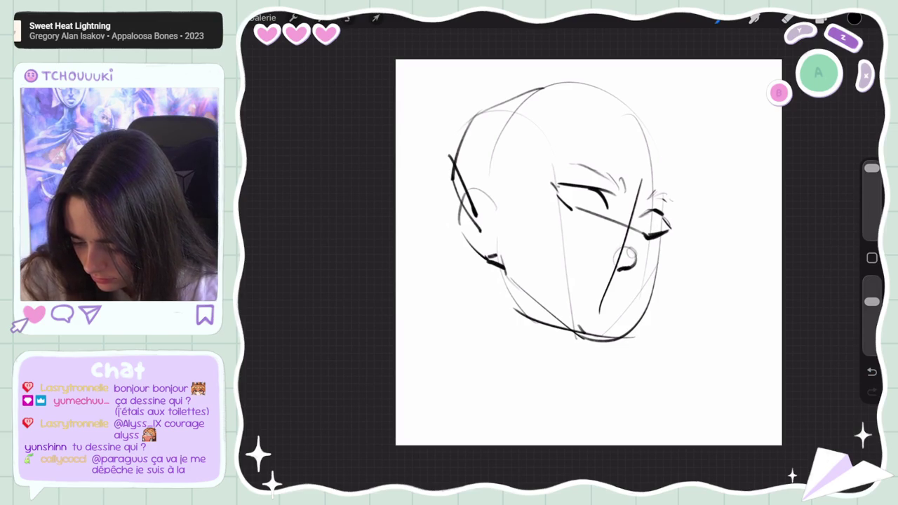
- Undo the last stroke and erase the lower part of the long face line
key(ctrl+z)
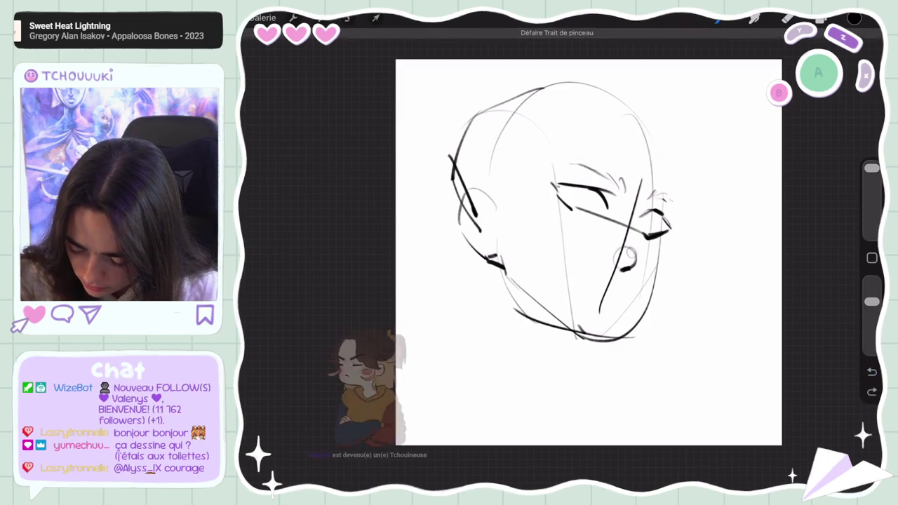
click(787, 19)
drag(628, 232, 599, 313)
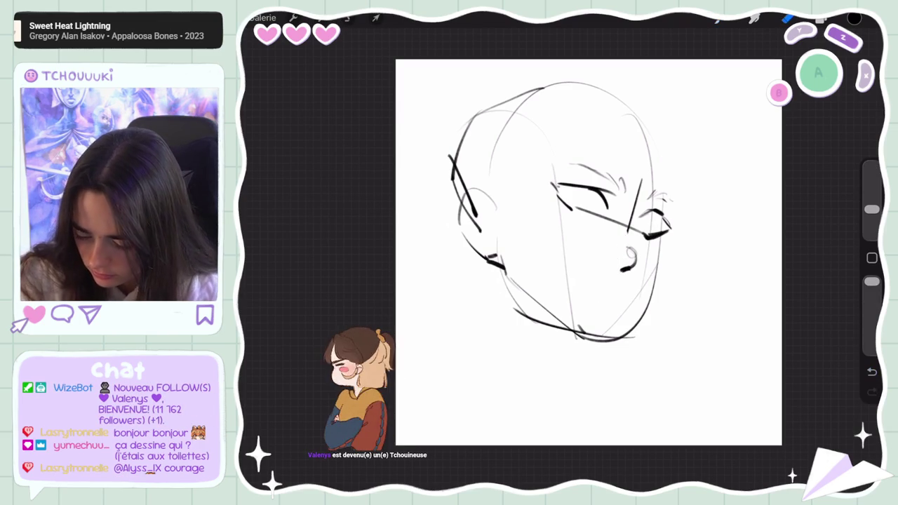
key(b)
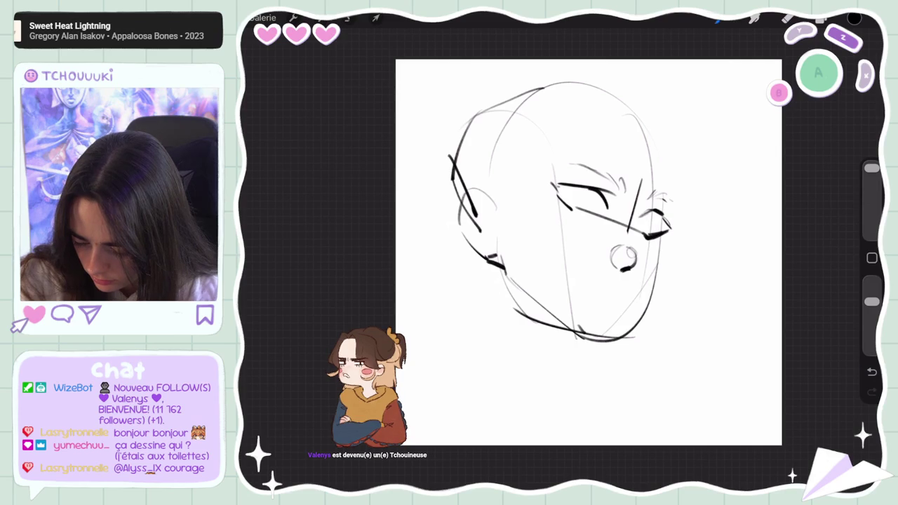
- Try a small mouth stroke below the nose, undo it, and adjust the brush
mouse_move(613, 285)
mouse_down()
mouse_move(628, 281)
mouse_move(601, 280)
mouse_move(640, 282)
mouse_up()
key(ctrl+z)
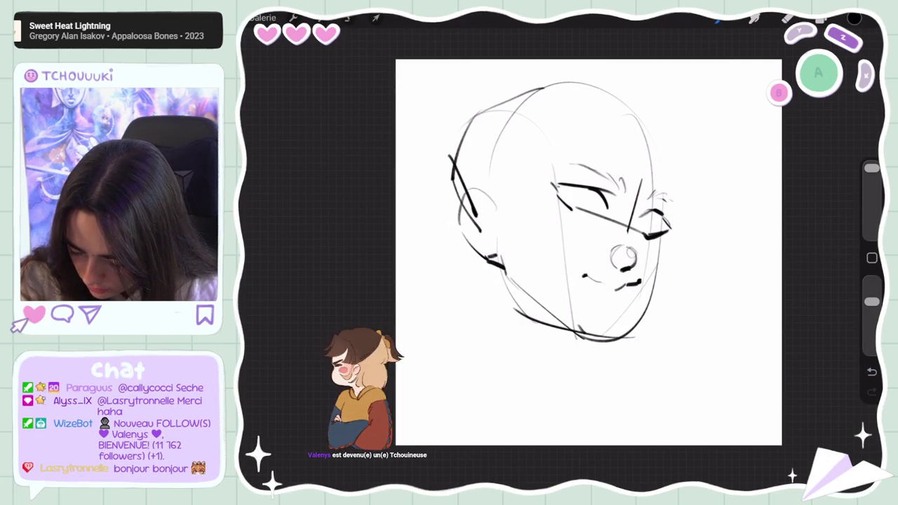
key(b)
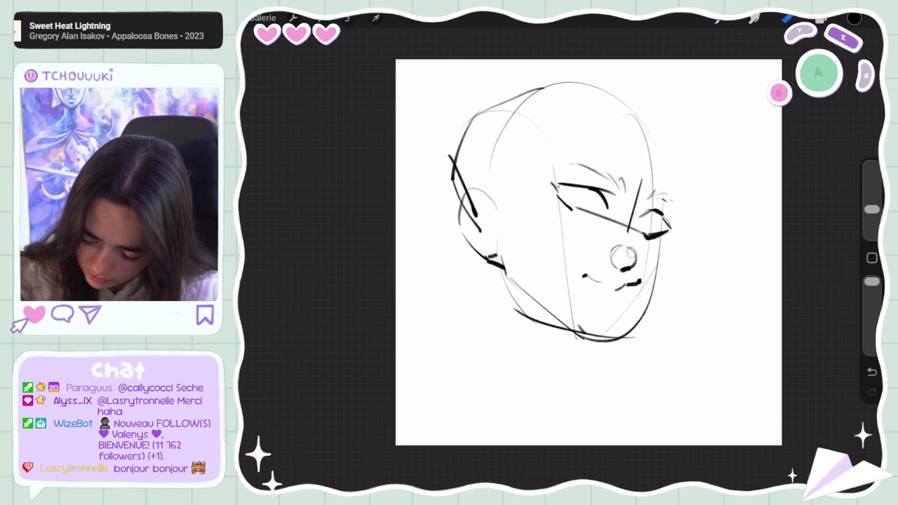
key(e)
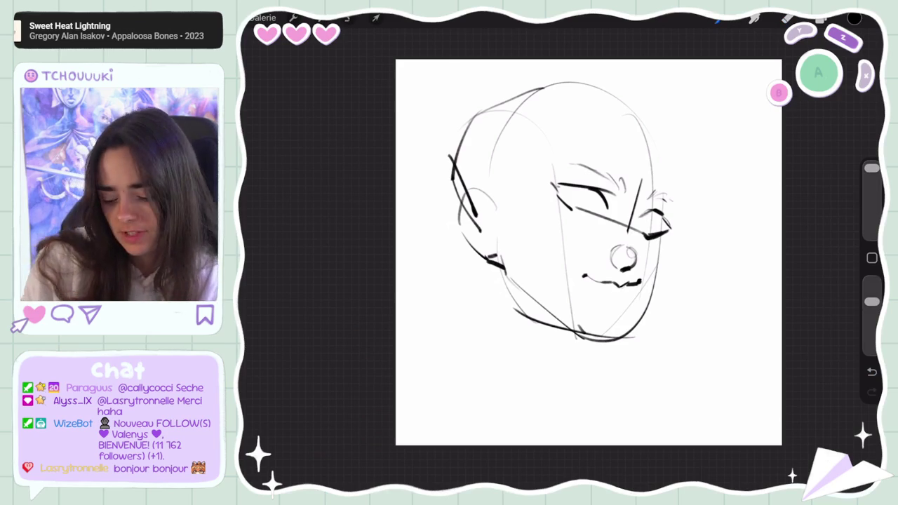
- Rotate and zoom the canvas for drawing, then return to the brush
drag(624, 256, 617, 200)
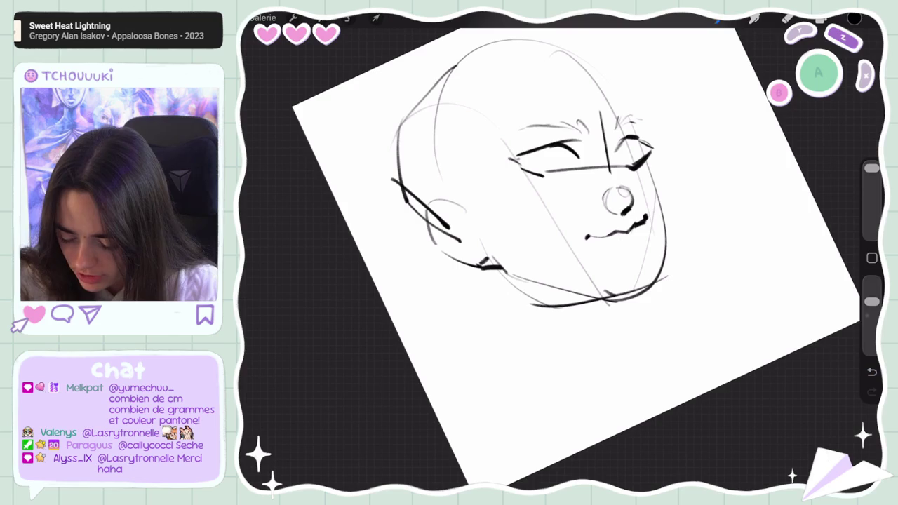
key(b)
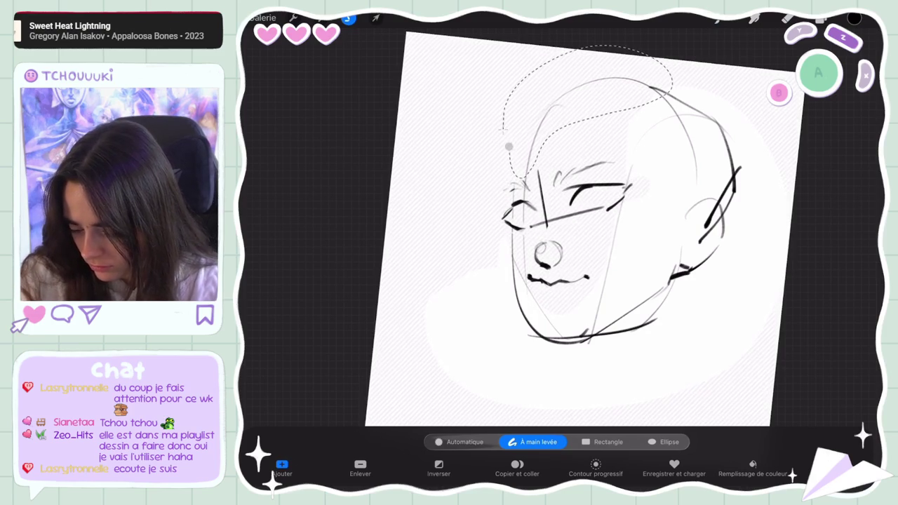
- Rotate the selected head drawing back to level with Transform
click(376, 17)
drag(628, 61, 623, 57)
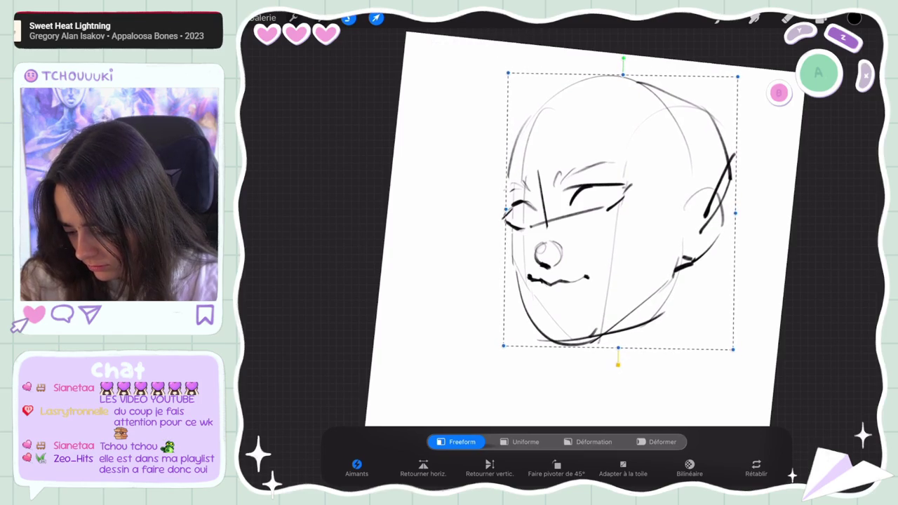
click(376, 18)
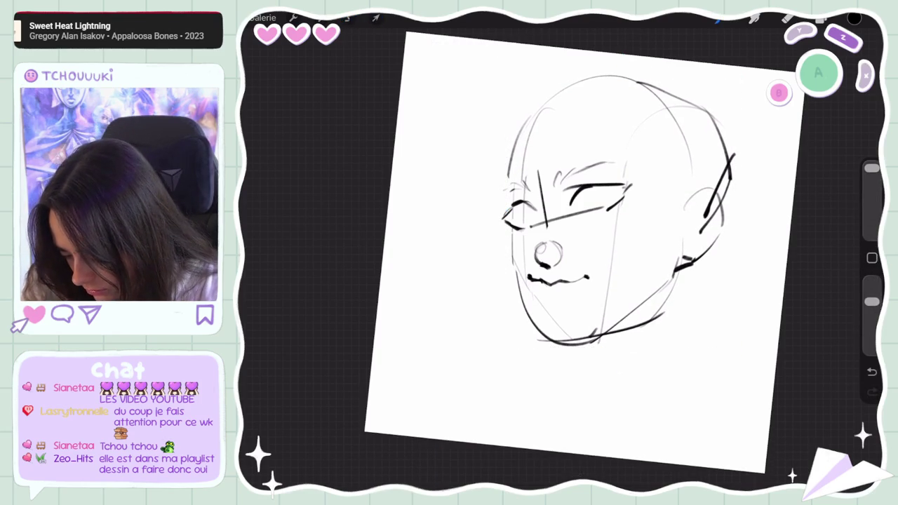
- Freehand-select the mouth, nudge it slightly, and add hatching under the right eye
click(348, 17)
mouse_move(540, 292)
mouse_down()
mouse_move(586, 266)
mouse_move(540, 291)
mouse_up()
click(541, 292)
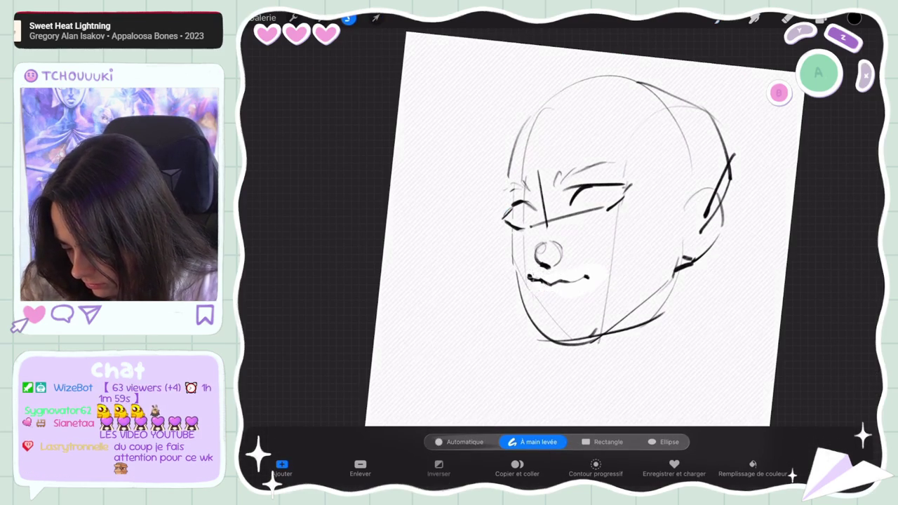
click(376, 18)
mouse_move(565, 263)
mouse_down()
mouse_move(560, 257)
mouse_move(561, 277)
mouse_up()
click(376, 18)
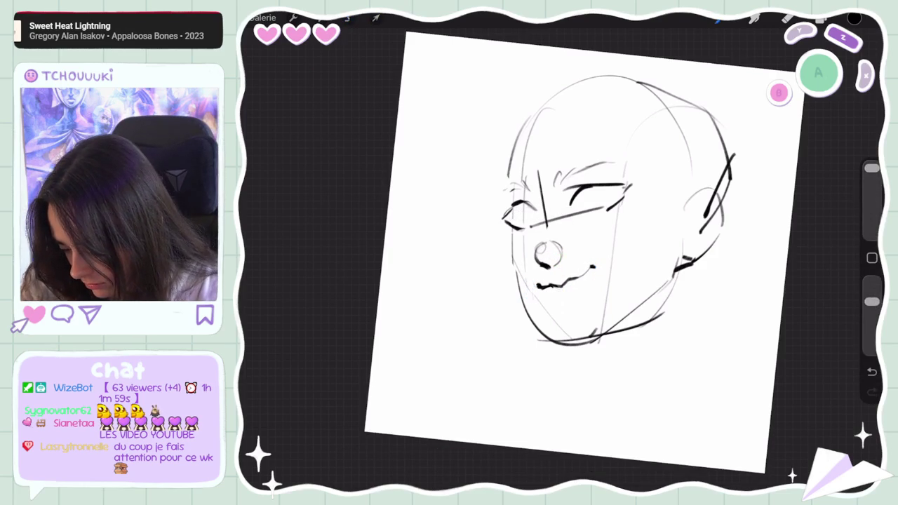
drag(612, 216, 583, 230)
- Draw the left cheek line beside the eye, retrying it several times
drag(522, 237, 512, 275)
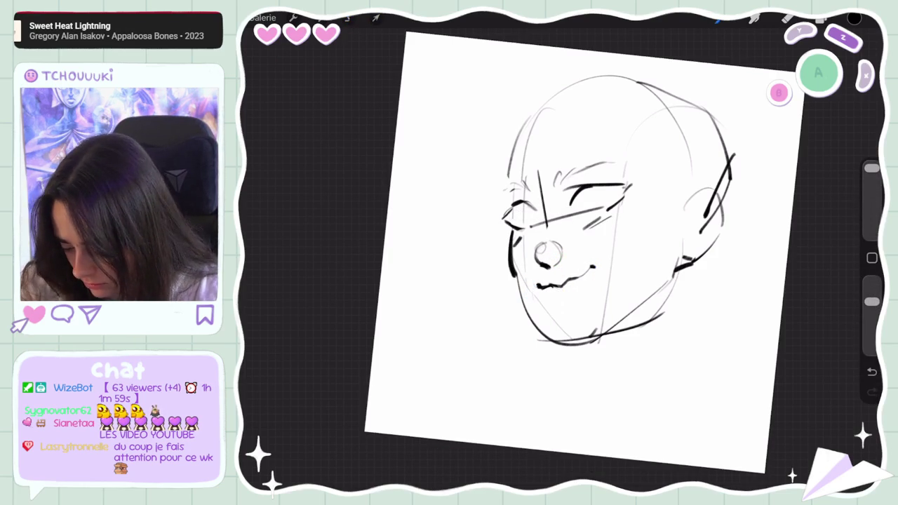
key(ctrl+z)
drag(512, 233, 508, 284)
key(ctrl+z)
drag(512, 233, 509, 286)
key(ctrl+z)
drag(512, 232, 510, 275)
key(ctrl+z)
drag(512, 238, 510, 278)
key(ctrl+z)
drag(508, 195, 509, 285)
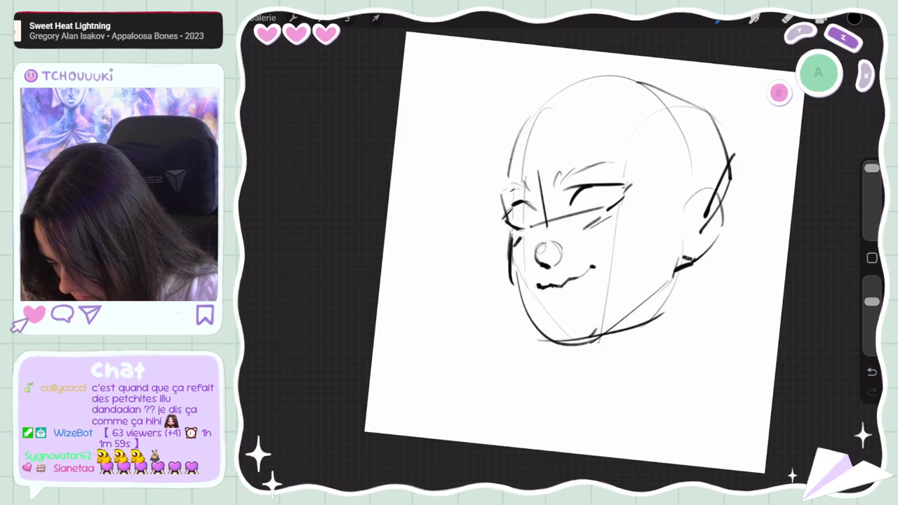
key(ctrl+z)
- Draw the lower-left jaw line, then try and undo a right jaw line
mouse_move(512, 238)
mouse_down()
mouse_move(515, 288)
mouse_move(553, 342)
mouse_up()
key(ctrl+z)
drag(516, 285, 555, 343)
key(ctrl+z)
drag(524, 299, 555, 344)
mouse_move(666, 289)
mouse_down()
mouse_move(594, 337)
mouse_move(598, 328)
mouse_up()
key(ctrl+z)
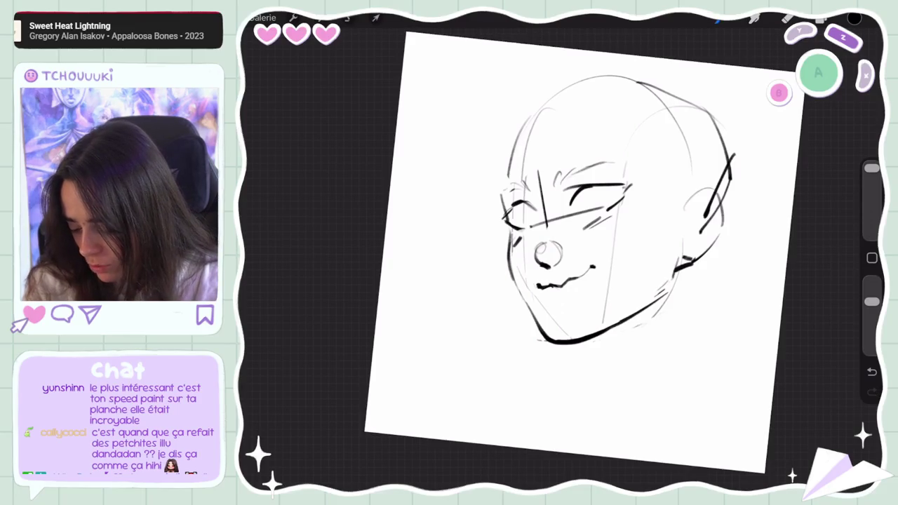
- Draw the iris inside the right eye after undoing earlier attempts
drag(588, 194, 602, 203)
key(ctrl+z)
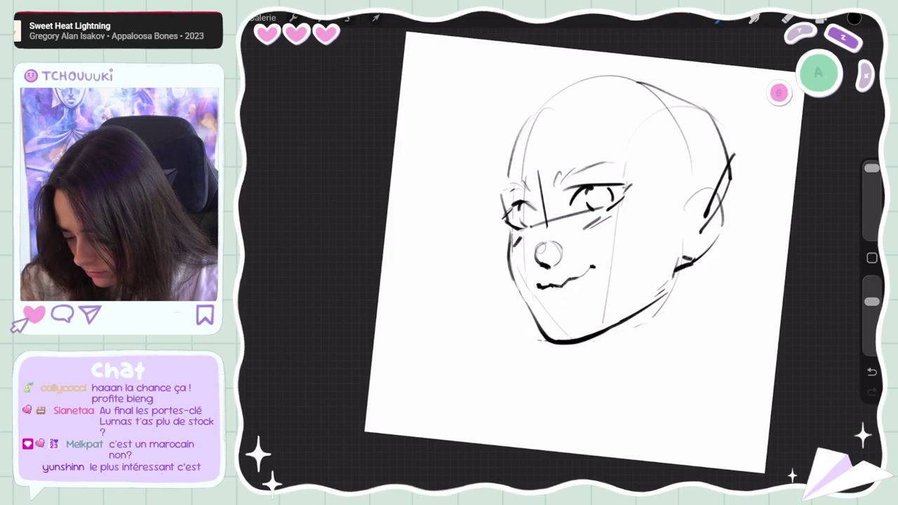
key(ctrl+z)
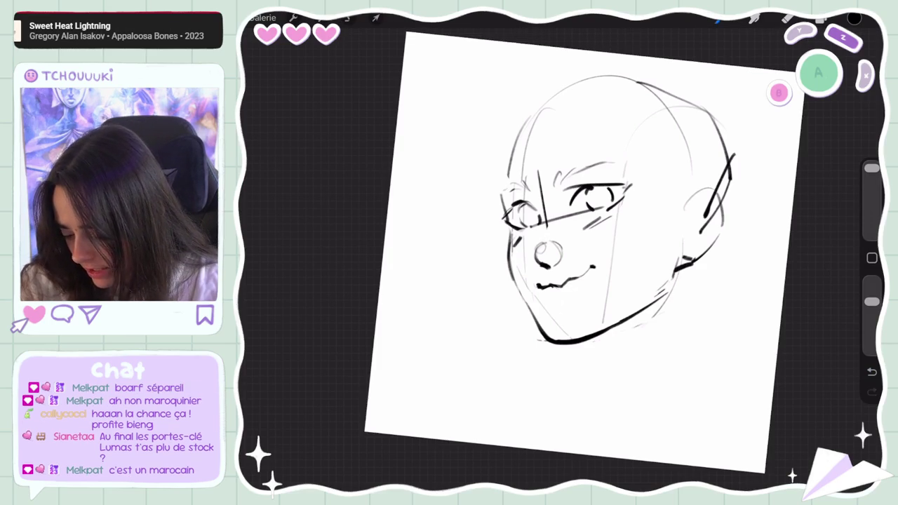
click(788, 18)
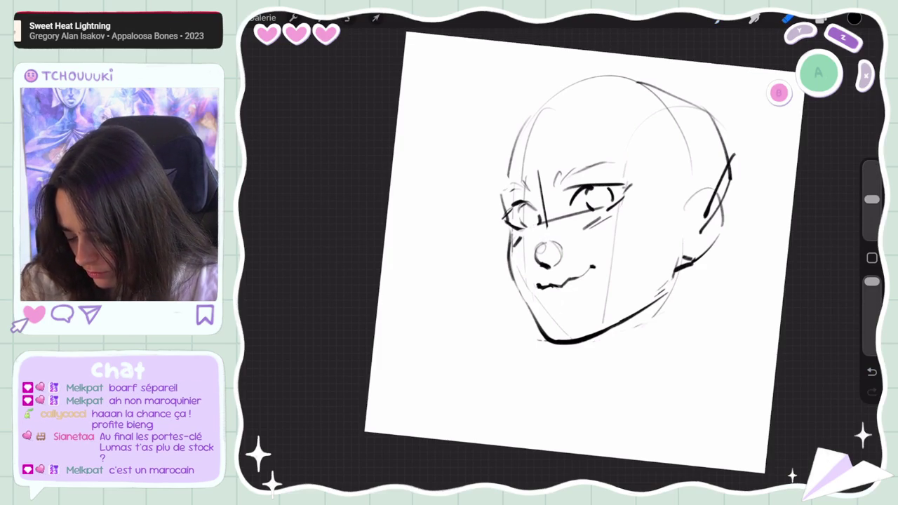
click(717, 20)
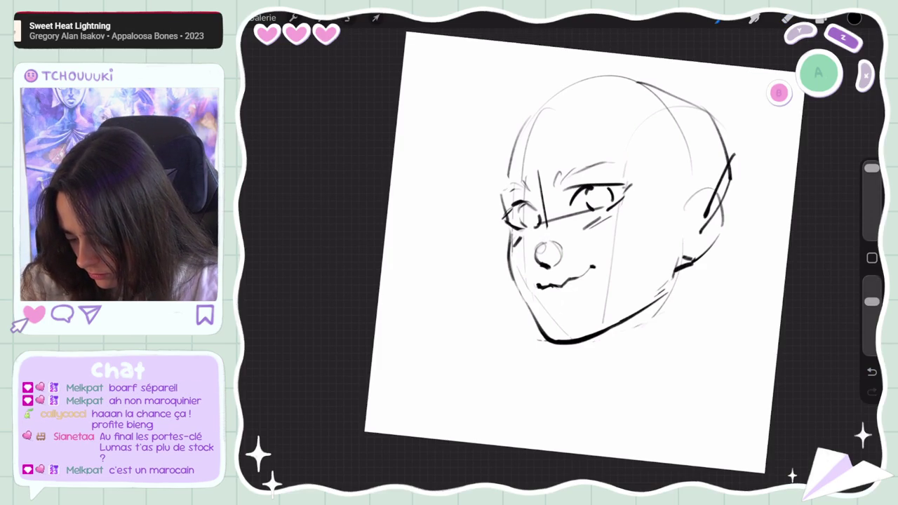
drag(587, 194, 593, 203)
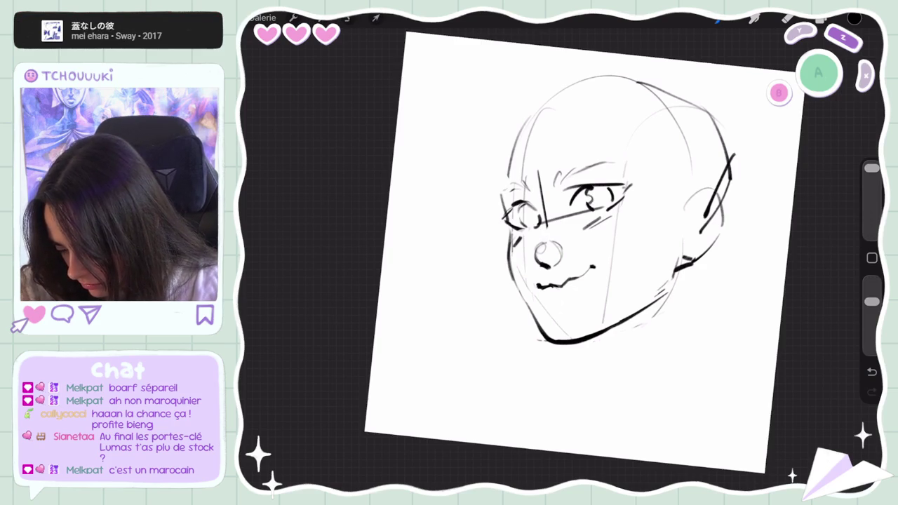
- Add a vertical stroke on the head's left side, then flip the canvas horizontally
scroll(575, 253, down, 3)
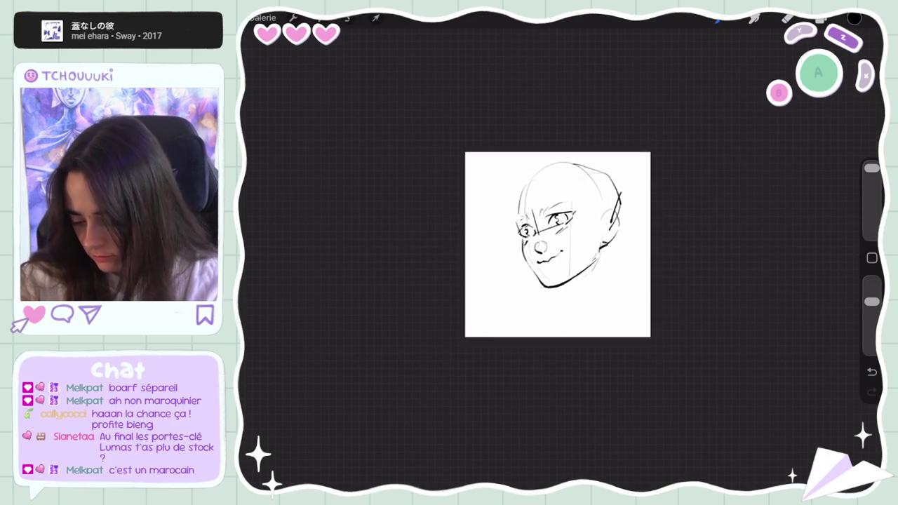
drag(512, 176, 510, 209)
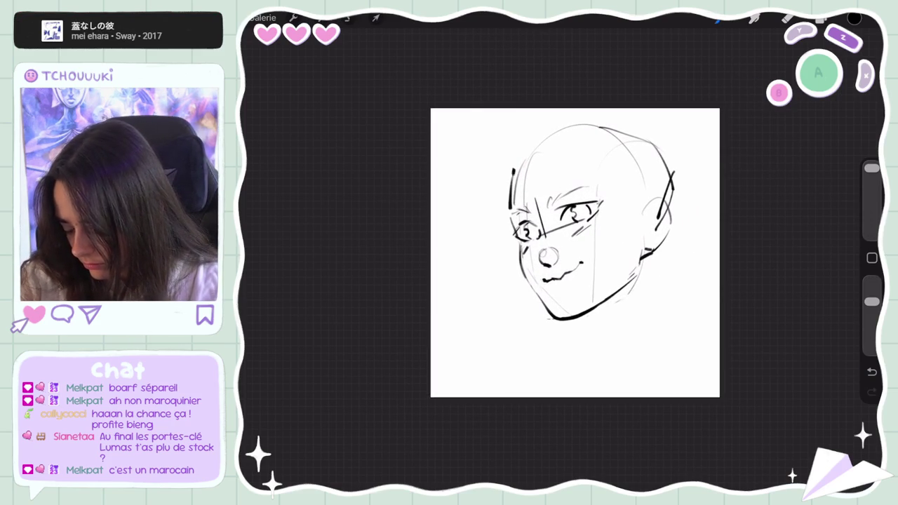
click(293, 18)
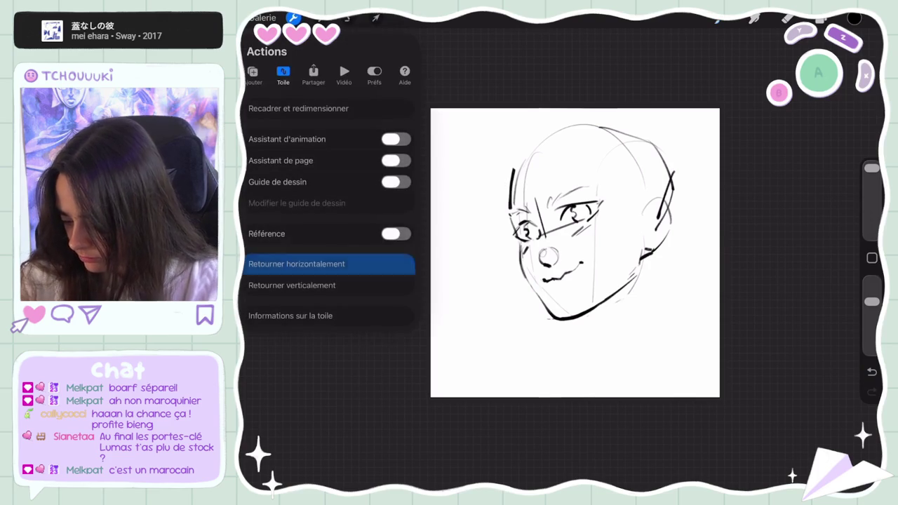
click(302, 317)
click(293, 17)
scroll(575, 253, up, 2)
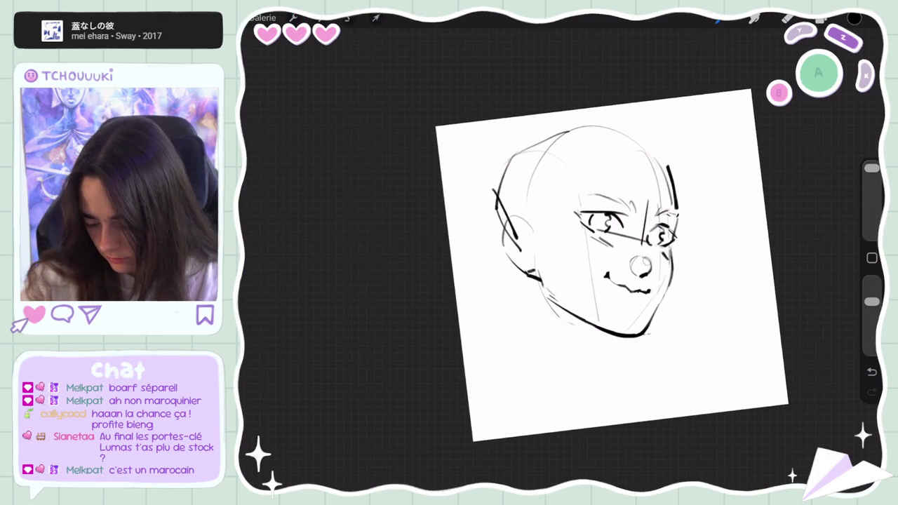
- Rough in marks near the left eye, along the top of the head and on the face's left side
drag(582, 222, 598, 233)
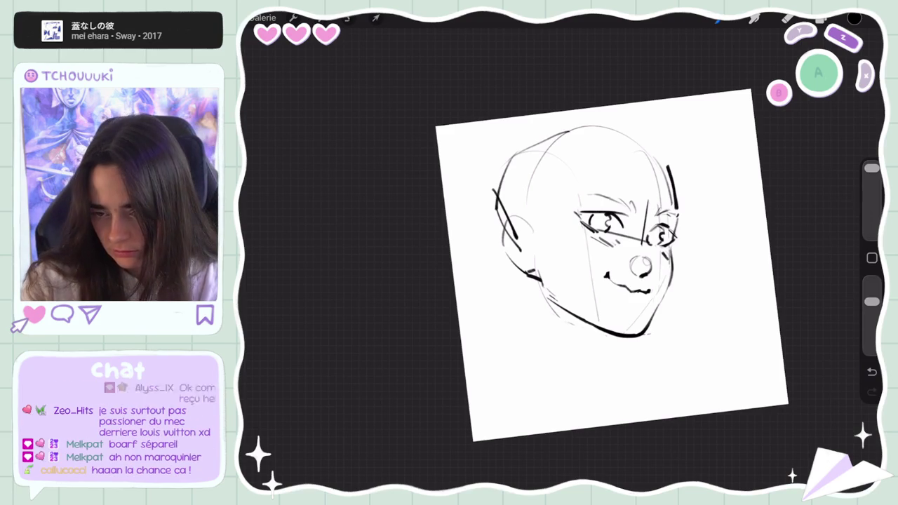
drag(640, 149, 671, 166)
drag(593, 143, 677, 169)
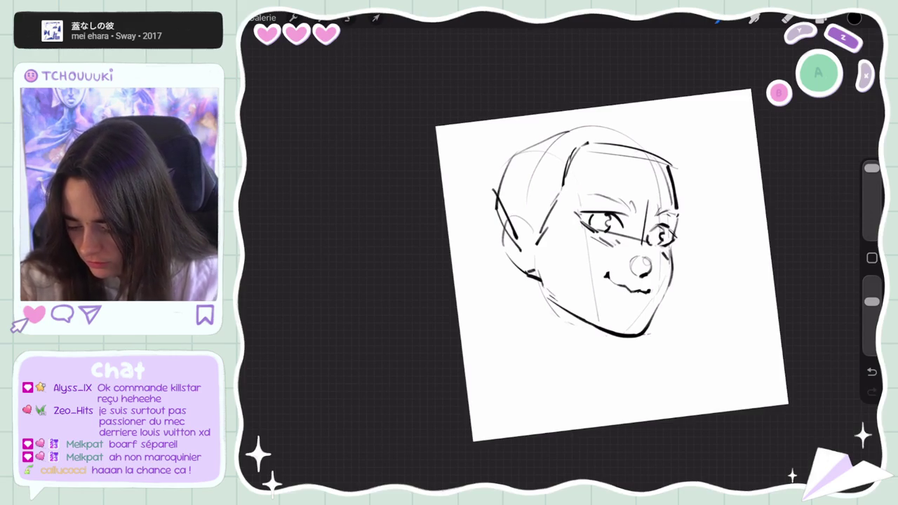
drag(561, 194, 539, 229)
- Add a new layer, rotate the canvas upright, zoom in on the face and undo the last guideline
click(823, 19)
click(835, 49)
drag(617, 274, 602, 245)
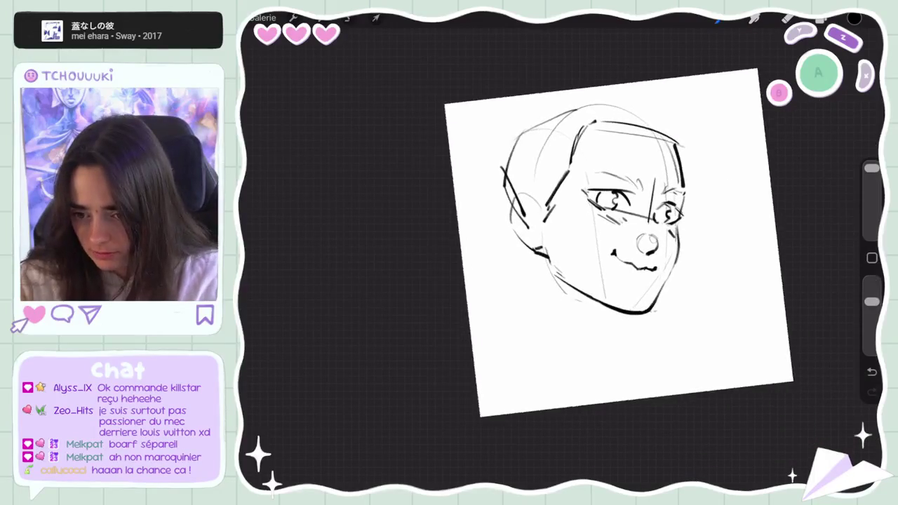
scroll(589, 247, up, 2)
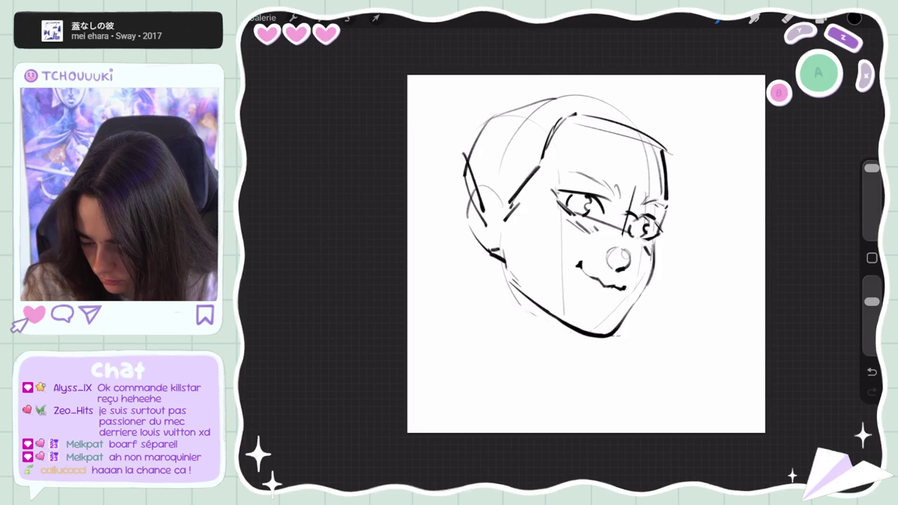
key(ctrl+z)
- Draw slanted guidelines marking the top and bottom of the eye band, redoing strokes as needed
drag(560, 234, 685, 263)
key(ctrl+z)
drag(537, 226, 675, 261)
drag(558, 159, 696, 221)
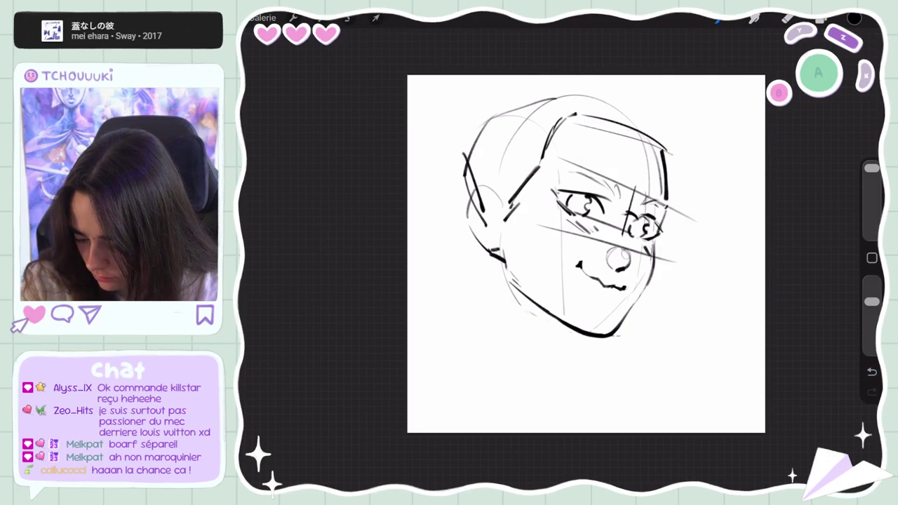
key(ctrl+z)
key(ctrl+z)
drag(553, 228, 671, 263)
drag(505, 210, 587, 236)
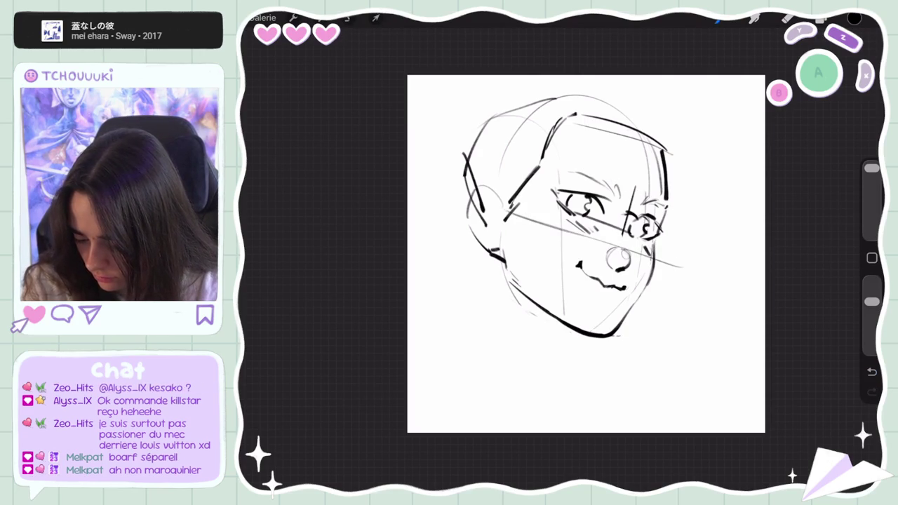
mouse_move(550, 155)
mouse_down()
mouse_move(687, 216)
mouse_move(675, 261)
mouse_up()
key(ctrl+z)
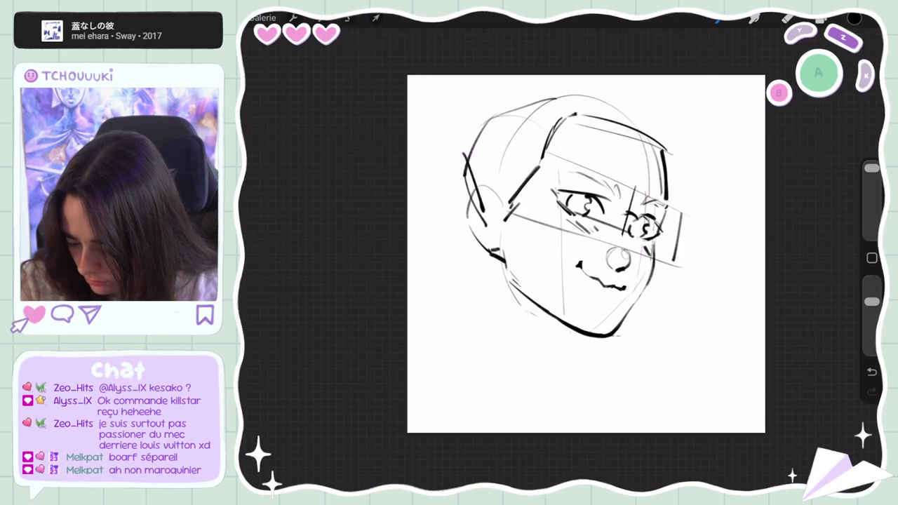
- Close the eye band with a slanted right edge and a vertical left edge
drag(549, 150, 544, 223)
key(ctrl+z)
key(ctrl+z)
drag(689, 219, 671, 261)
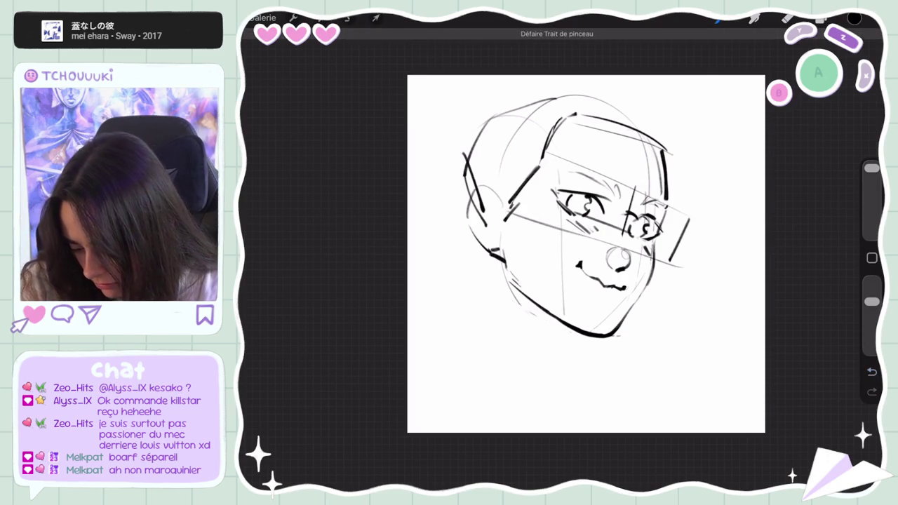
drag(561, 167, 545, 224)
key(ctrl+z)
drag(562, 168, 546, 223)
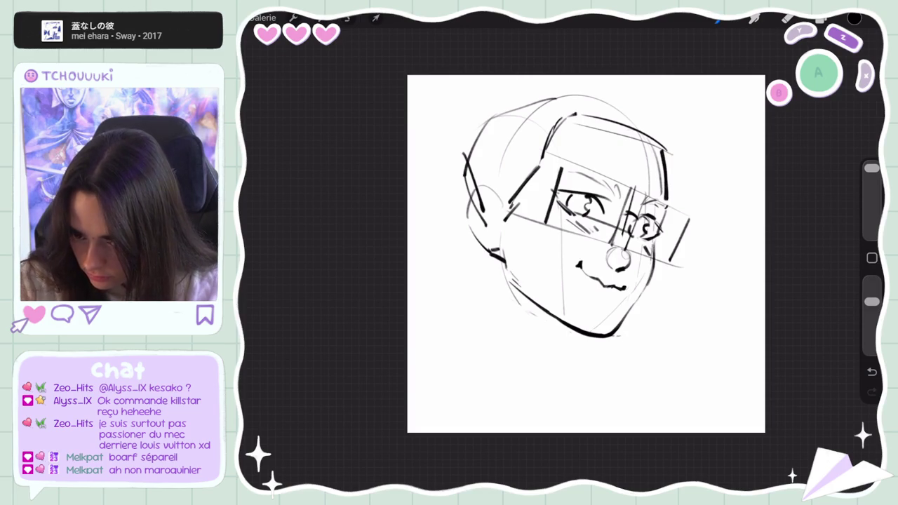
click(821, 19)
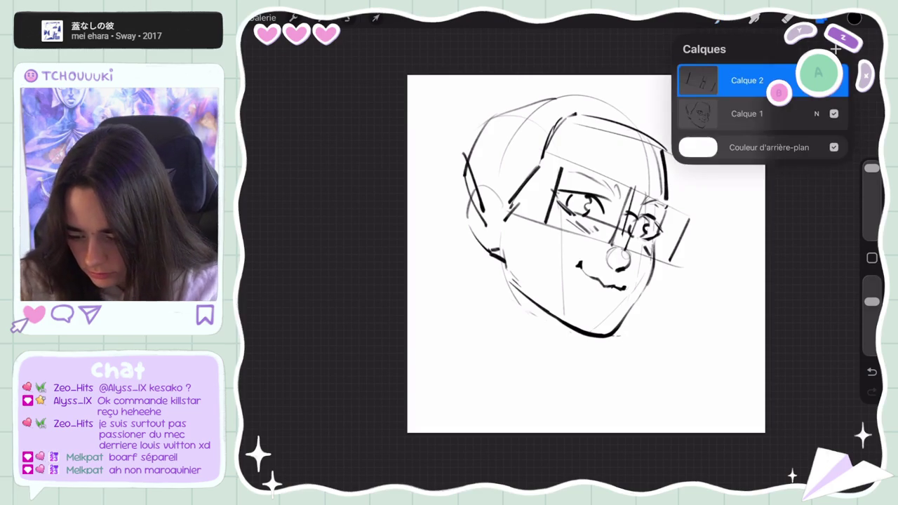
- Lower Calque 2's opacity to about 42%, alpha-lock it and fill its guide strokes light purple
click(816, 80)
mouse_move(839, 120)
mouse_down()
mouse_move(736, 120)
mouse_move(749, 120)
mouse_up()
click(816, 80)
click(698, 80)
click(586, 137)
click(854, 18)
click(761, 66)
click(821, 20)
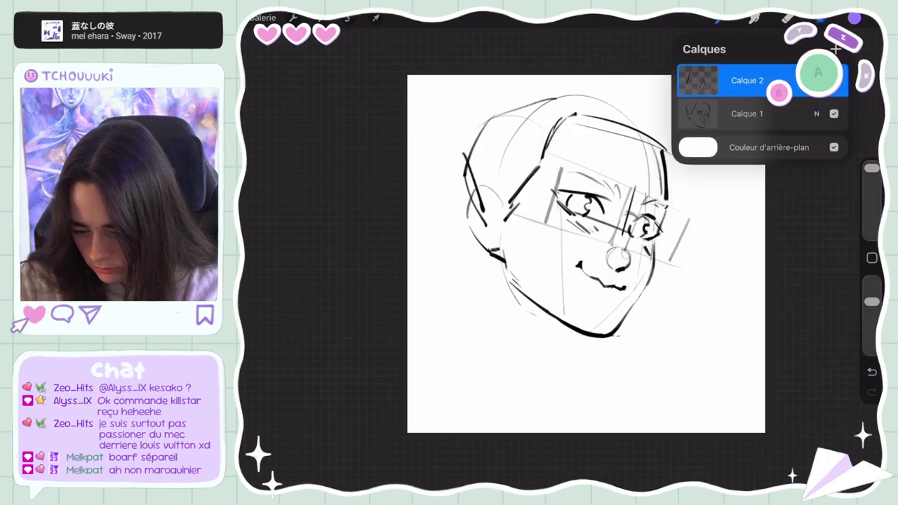
click(698, 80)
click(854, 18)
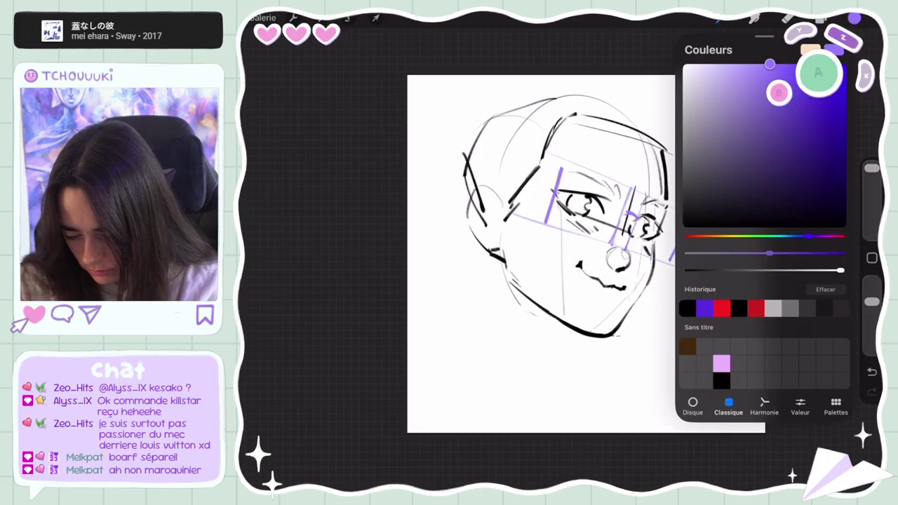
click(855, 18)
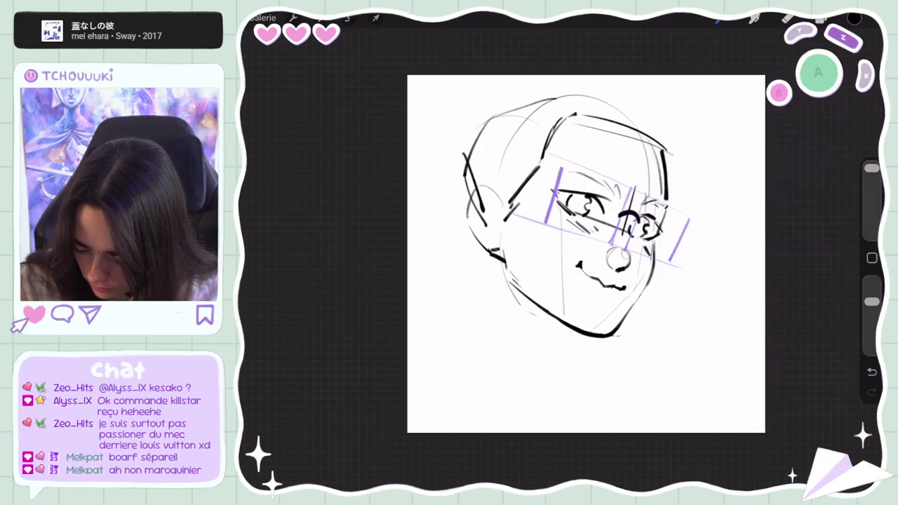
- Outline the glasses lenses over both eyes, redrawing the lens edges after undos
drag(623, 217, 640, 213)
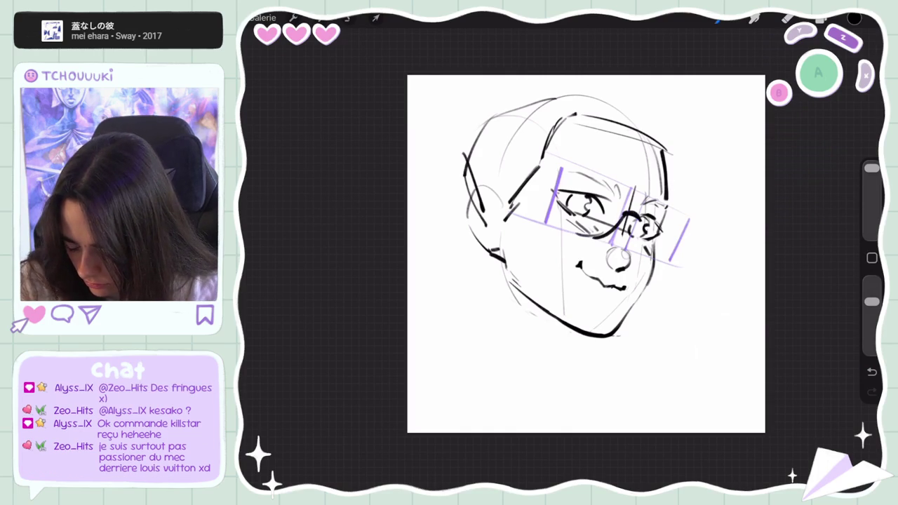
key(e)
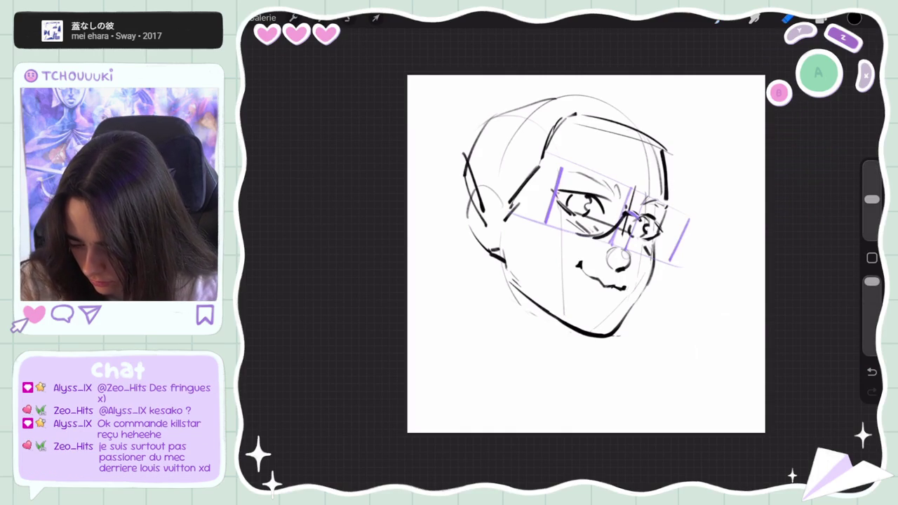
key(b)
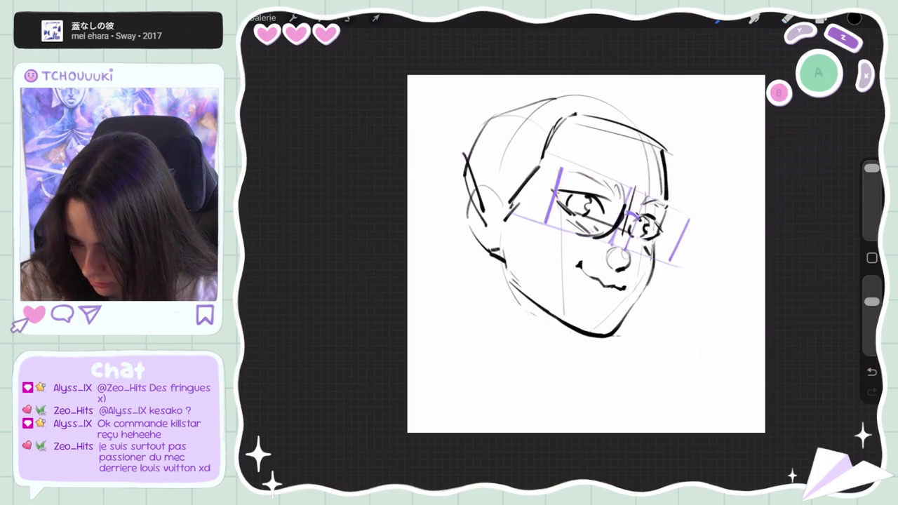
key(ctrl+z)
drag(560, 168, 560, 228)
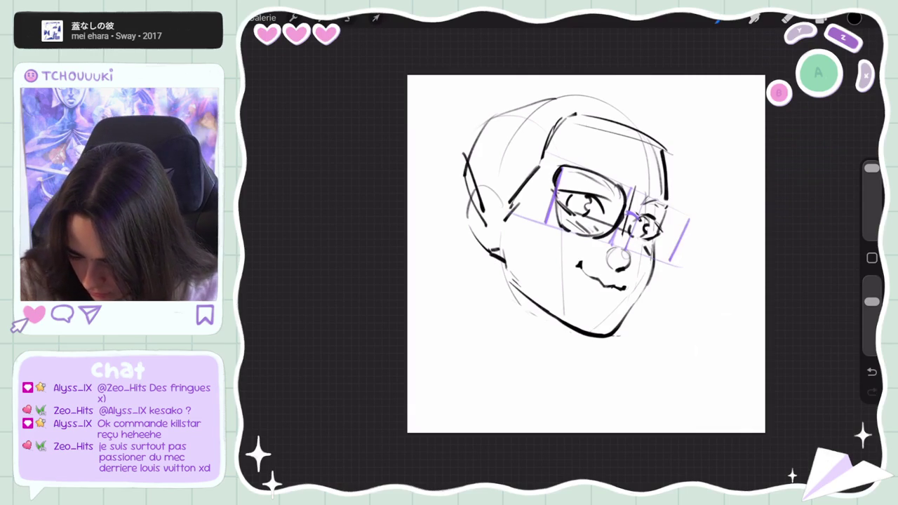
key(ctrl+z)
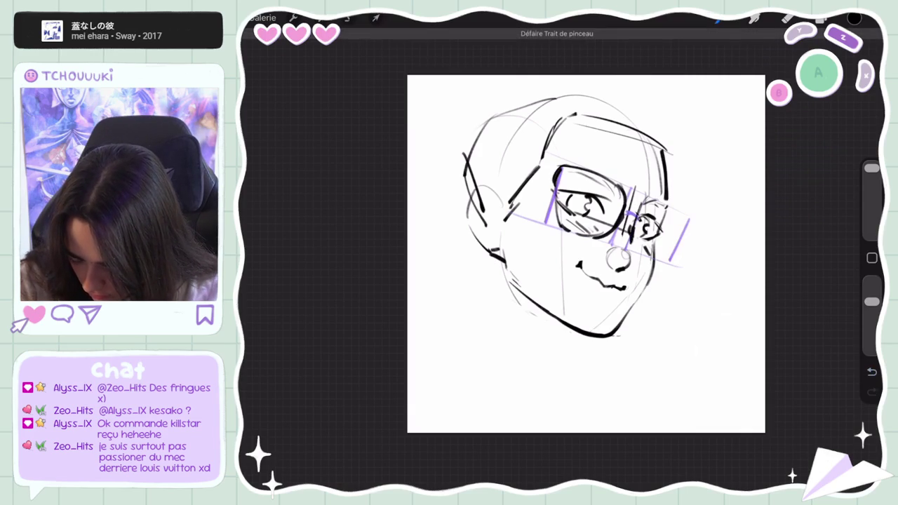
drag(632, 222, 638, 254)
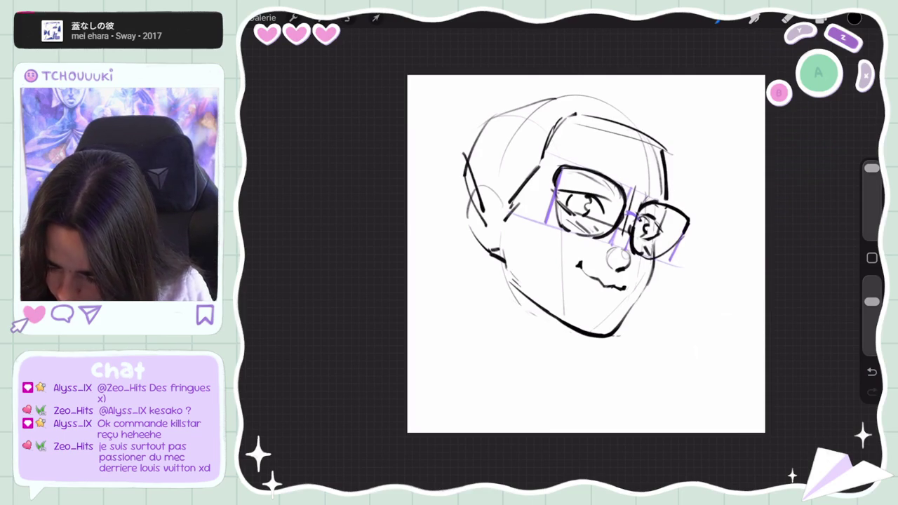
- Select Calque 3 with Calque 2 and nudge the glasses and guides slightly up and left
click(376, 17)
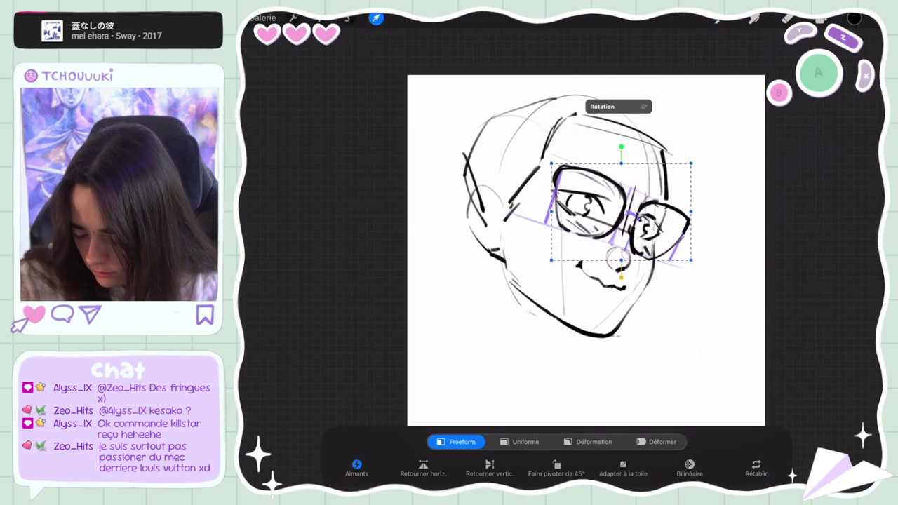
key(v)
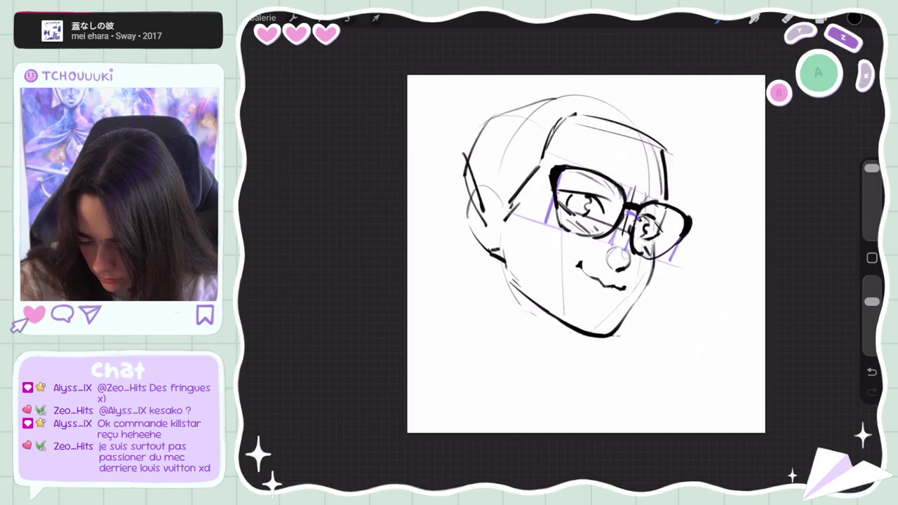
click(821, 19)
drag(723, 114, 786, 114)
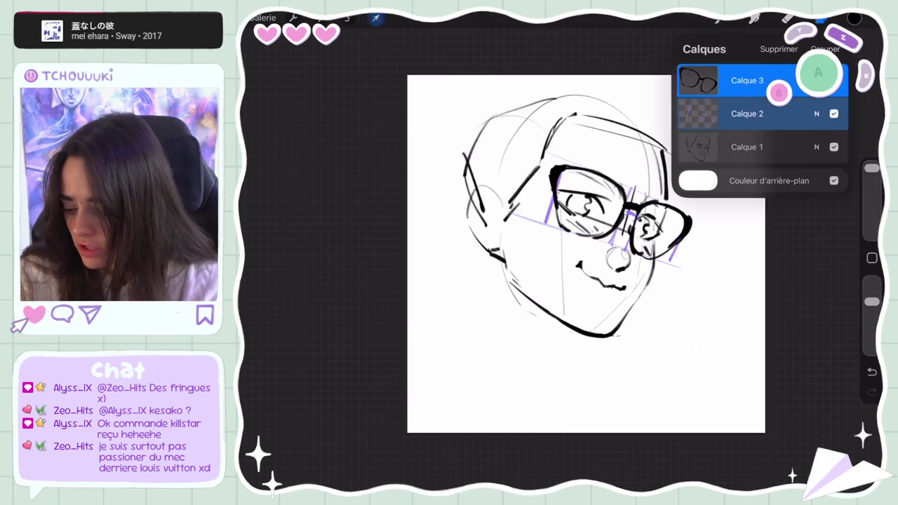
click(376, 19)
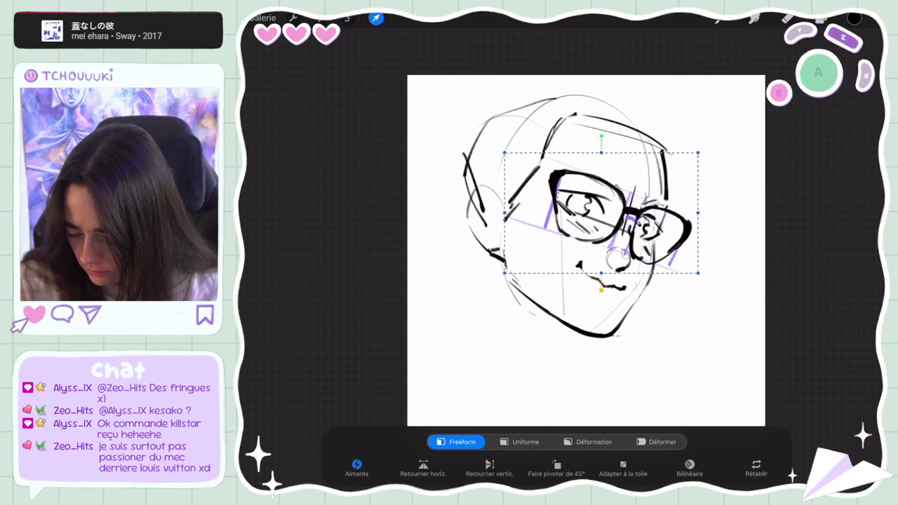
drag(600, 210, 599, 209)
click(787, 19)
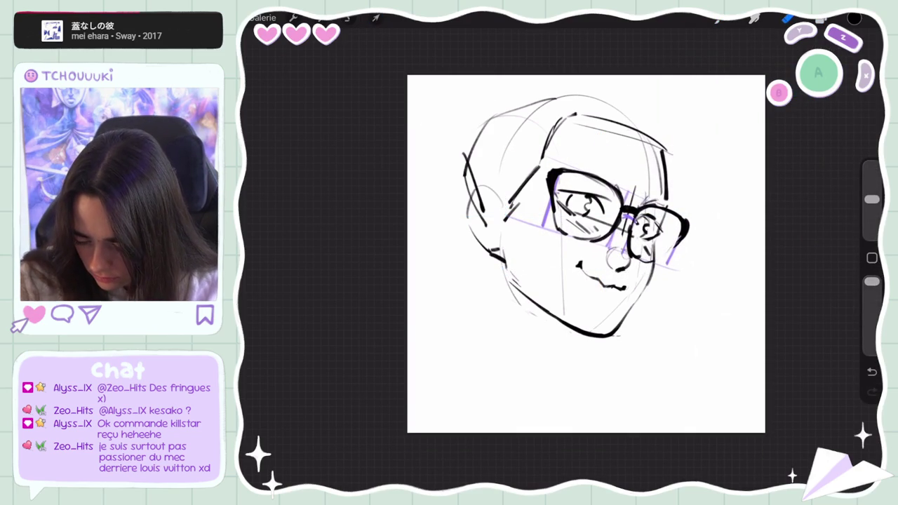
- Toggle between eraser and brush, then start a transform and bring up the layer list
key(e)
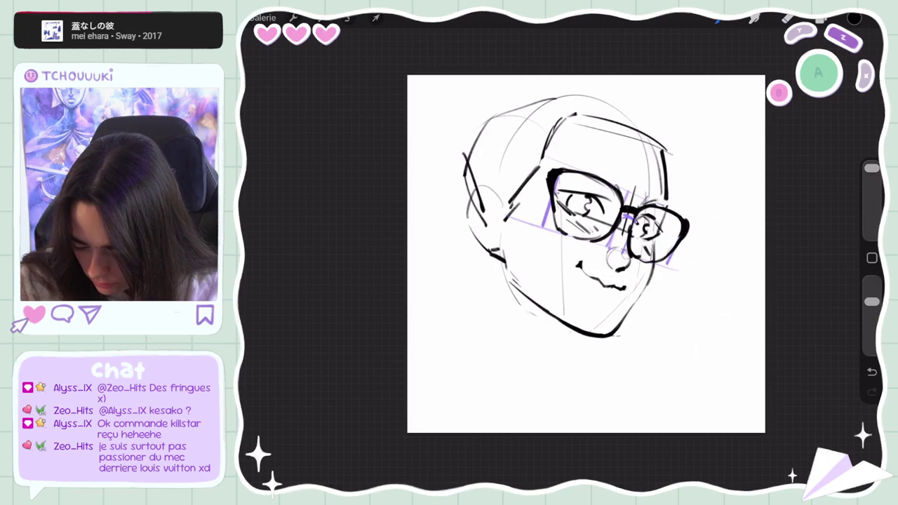
key(b)
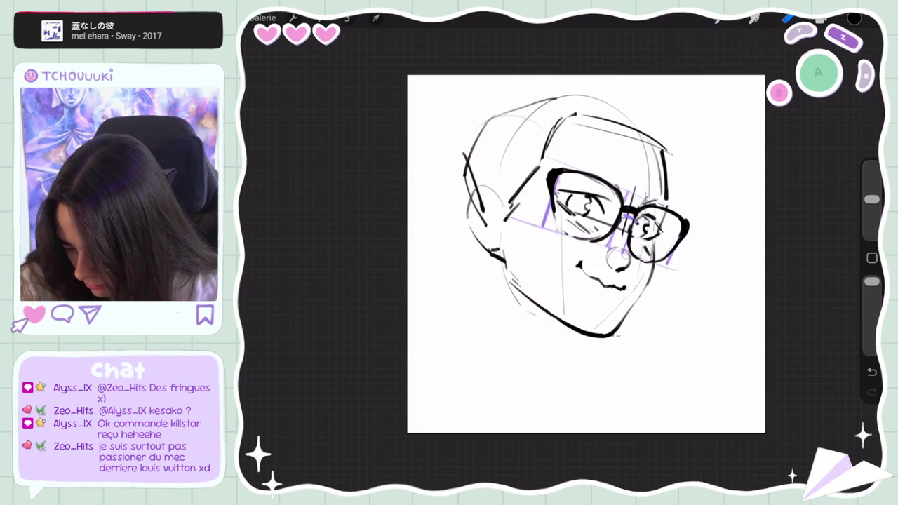
key(e)
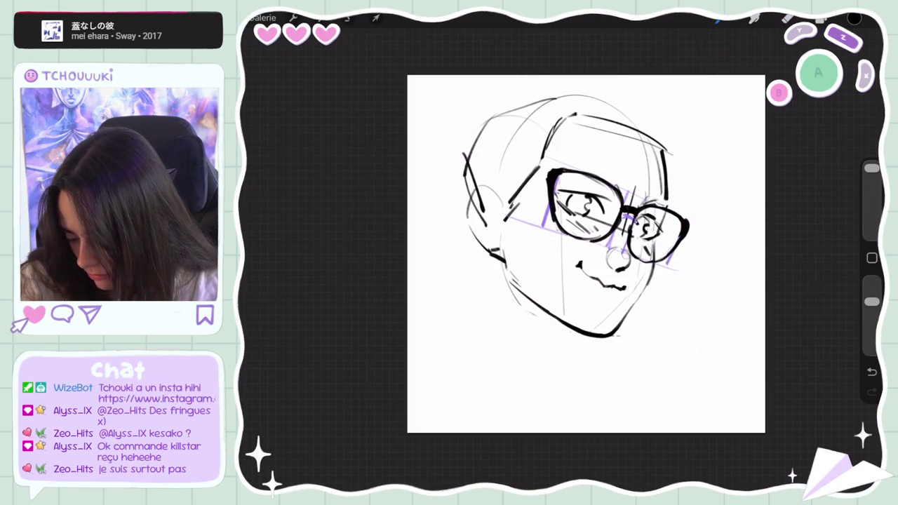
key(v)
click(855, 18)
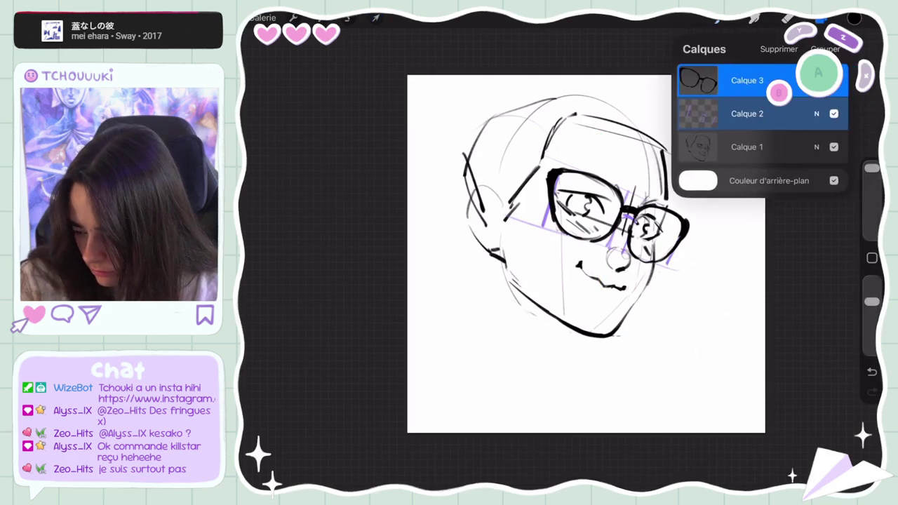
- Rotate the glasses slightly counter-clockwise, finish the transform and hide the purple guides on Calque 2
click(855, 18)
drag(598, 134, 594, 139)
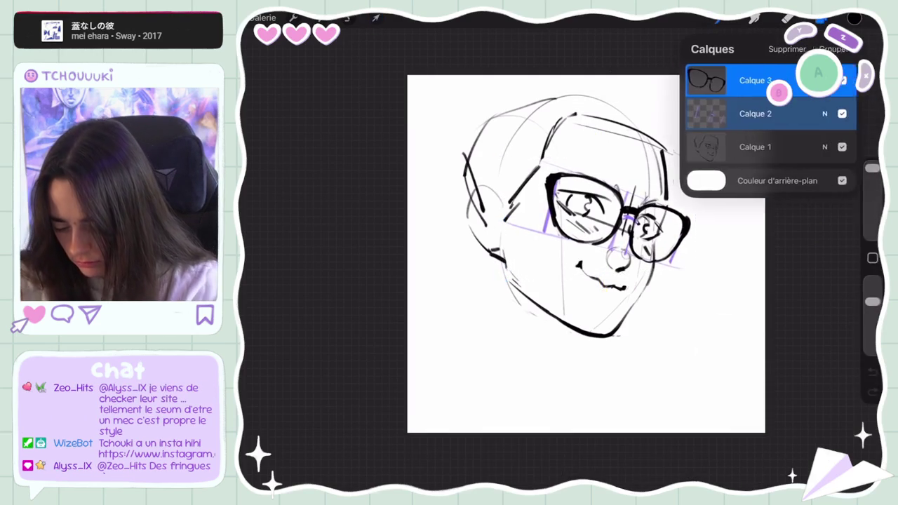
click(855, 17)
click(747, 80)
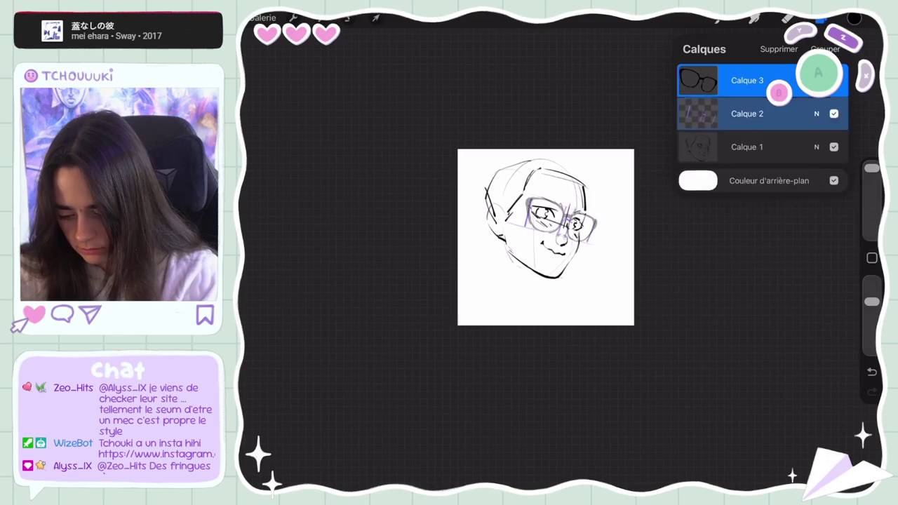
click(834, 113)
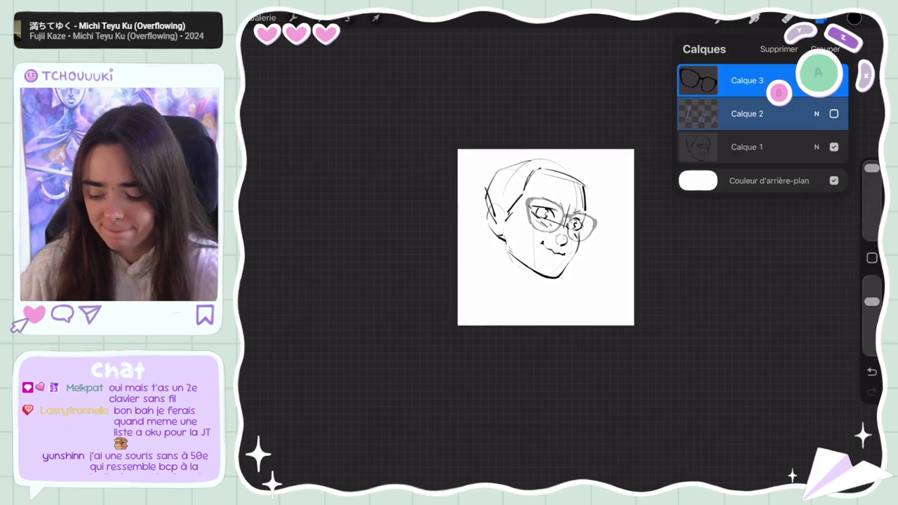
- Deselect Calque 2, make Calque 1 active, reframe the view and draw a first curl atop the head
scroll(546, 237, up, 5)
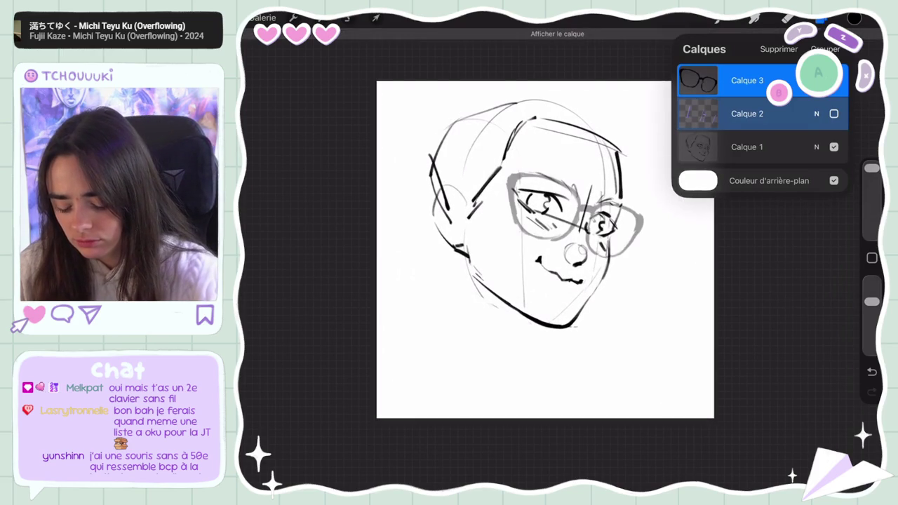
drag(730, 114, 786, 114)
click(748, 146)
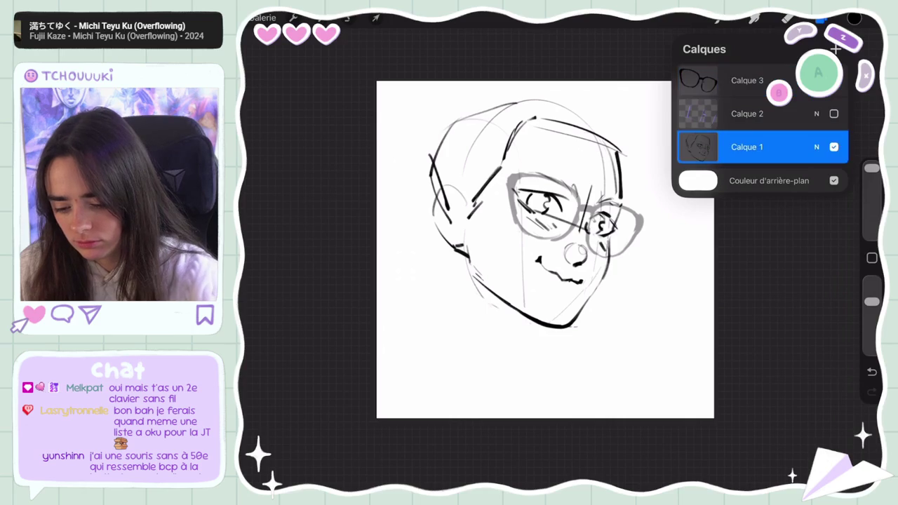
click(717, 18)
drag(545, 249, 576, 230)
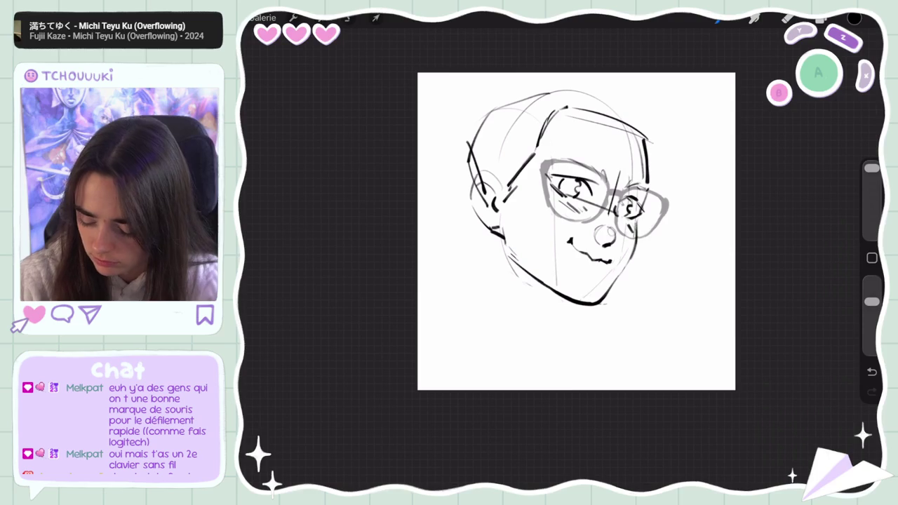
drag(584, 107, 567, 144)
- Redraw the top curl, add curls atop and on the right of the head, then try shifting the sketch
key(ctrl+z)
key(ctrl+z)
mouse_move(584, 106)
mouse_down()
mouse_move(568, 134)
mouse_move(535, 132)
mouse_up()
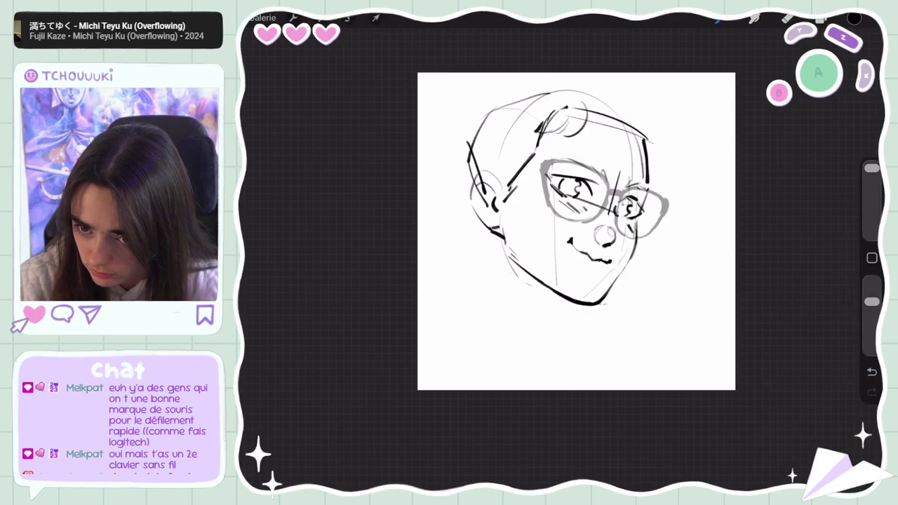
mouse_move(586, 103)
mouse_down()
mouse_move(611, 130)
mouse_move(602, 138)
mouse_up()
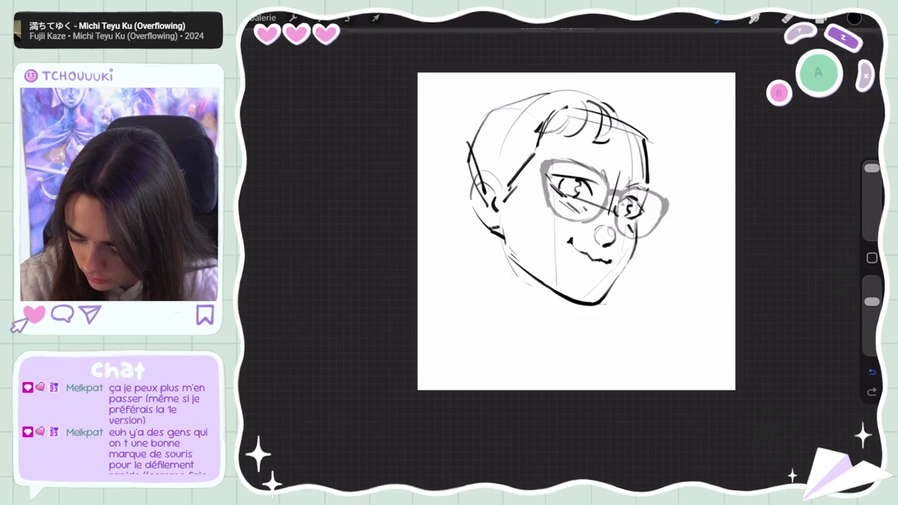
mouse_move(647, 127)
mouse_down()
mouse_move(657, 165)
mouse_move(650, 158)
mouse_up()
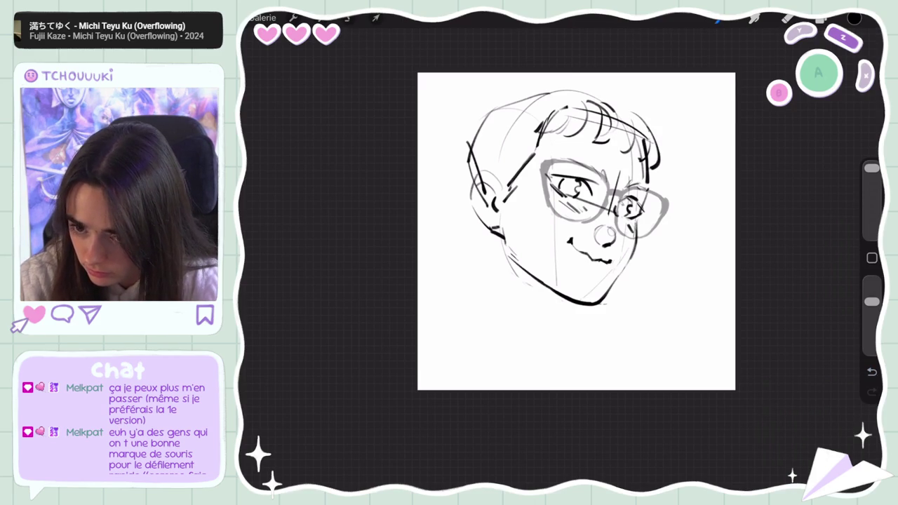
mouse_move(553, 88)
mouse_down()
mouse_move(582, 76)
mouse_move(598, 85)
mouse_move(559, 82)
mouse_up()
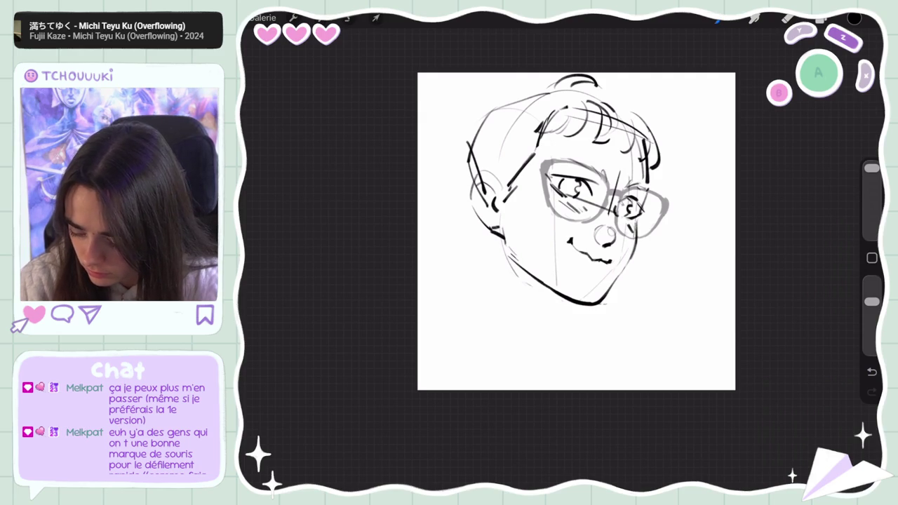
click(376, 18)
drag(561, 210, 583, 225)
- Add Calque 3 to the selection and shift the head and glasses together right and down
key(ctrl+z)
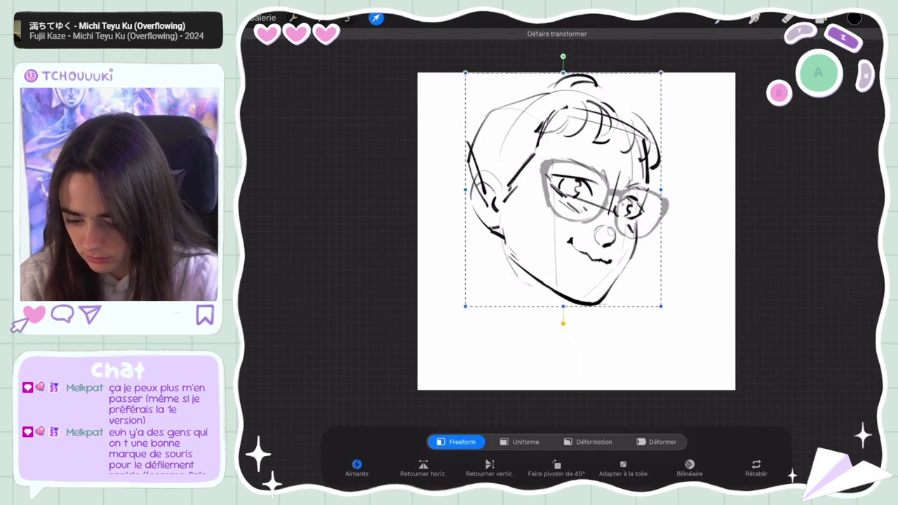
click(821, 17)
drag(701, 80, 744, 80)
drag(563, 210, 582, 238)
click(821, 18)
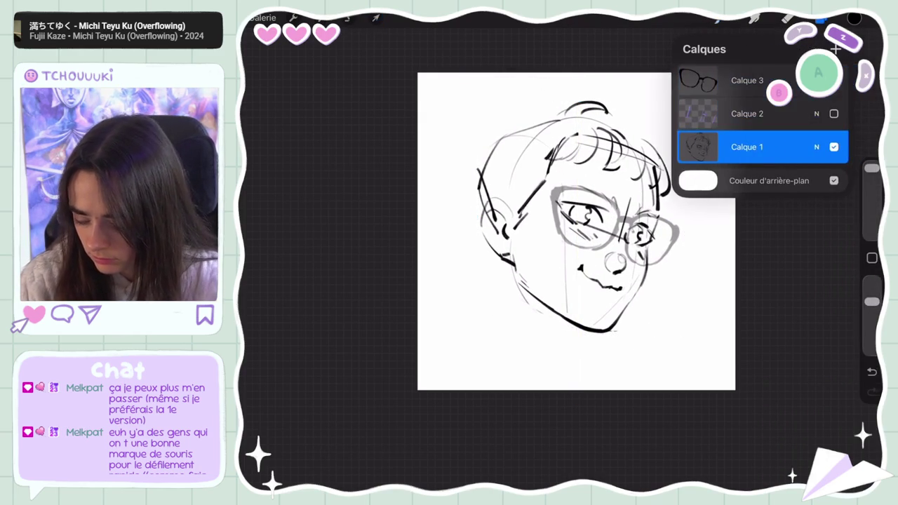
click(821, 18)
- Erase the stray top curl and add hair strokes along the left and top-left of the head
click(788, 17)
drag(568, 105, 604, 103)
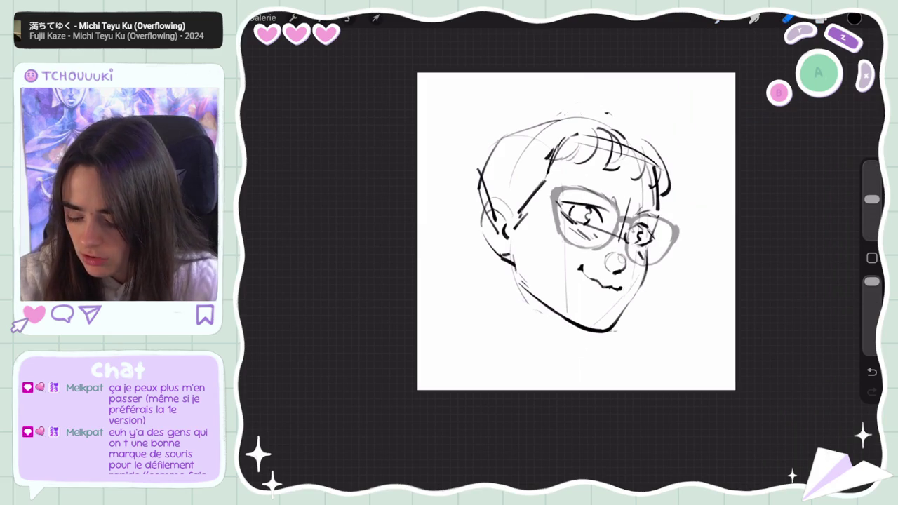
click(718, 19)
drag(489, 141, 477, 188)
drag(490, 247, 514, 277)
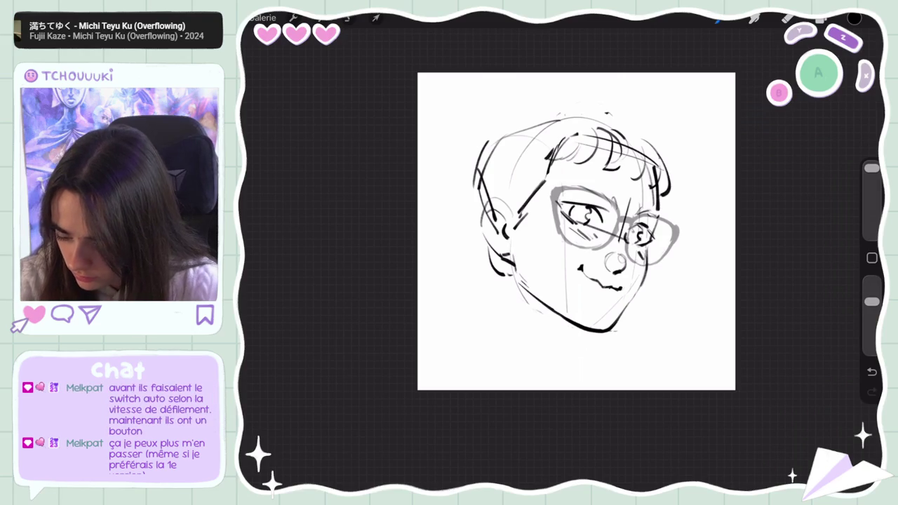
drag(479, 140, 504, 123)
mouse_move(486, 159)
mouse_down()
mouse_move(476, 140)
mouse_move(516, 102)
mouse_move(638, 123)
mouse_up()
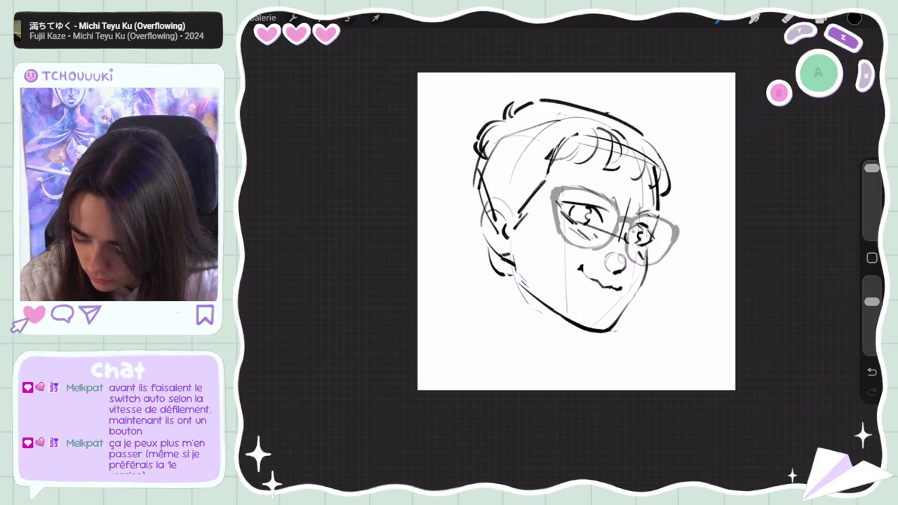
- Redraw the arc across the top and the right-side hair strokes, then begin lassoing the hair
key(ctrl+z)
mouse_move(530, 107)
mouse_down()
mouse_move(631, 121)
mouse_move(675, 177)
mouse_up()
key(ctrl+z)
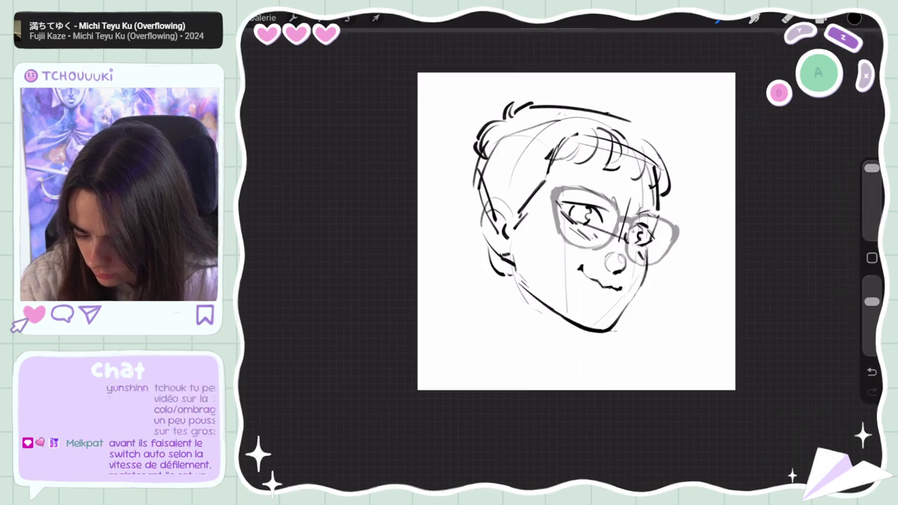
key(ctrl+z)
drag(647, 131, 674, 177)
drag(618, 117, 655, 135)
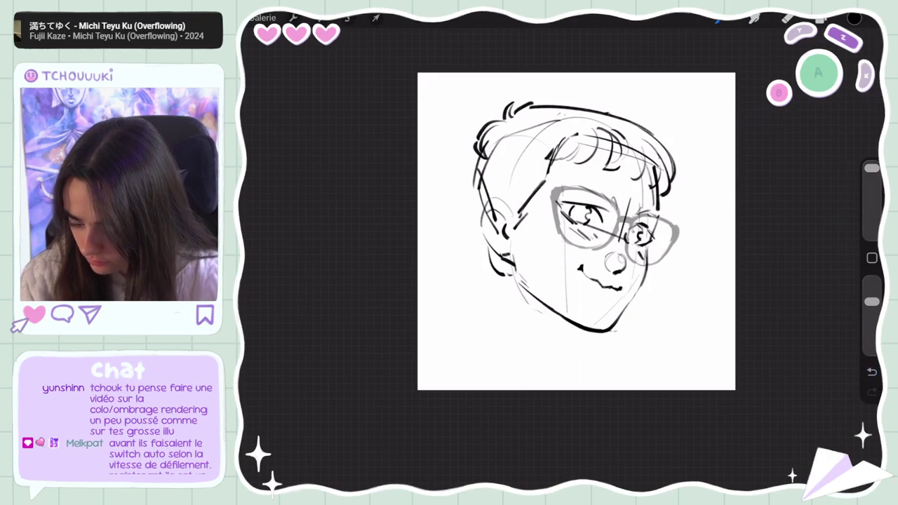
click(349, 18)
mouse_move(462, 148)
mouse_down()
mouse_move(472, 185)
mouse_move(408, 149)
mouse_up()
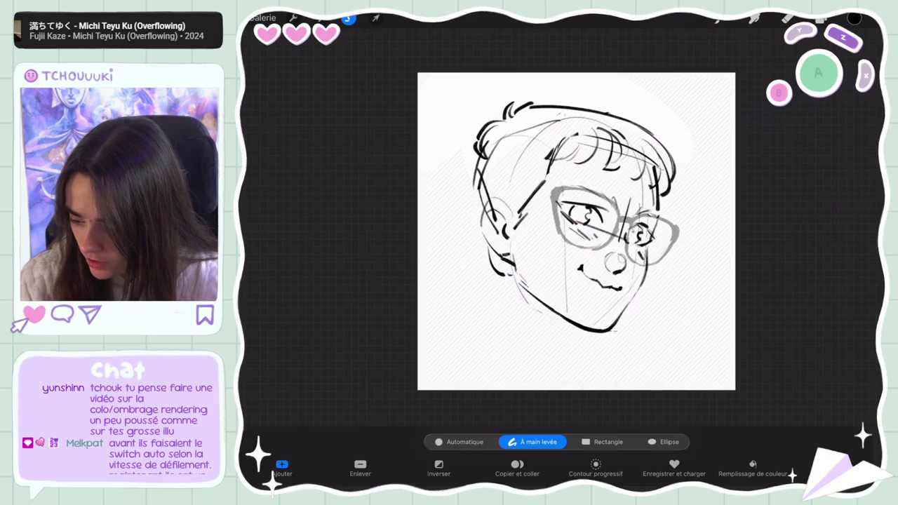
- Warp the selected hair, bowing its top downward and tucking in both top corners
click(376, 18)
click(657, 442)
drag(574, 102, 574, 109)
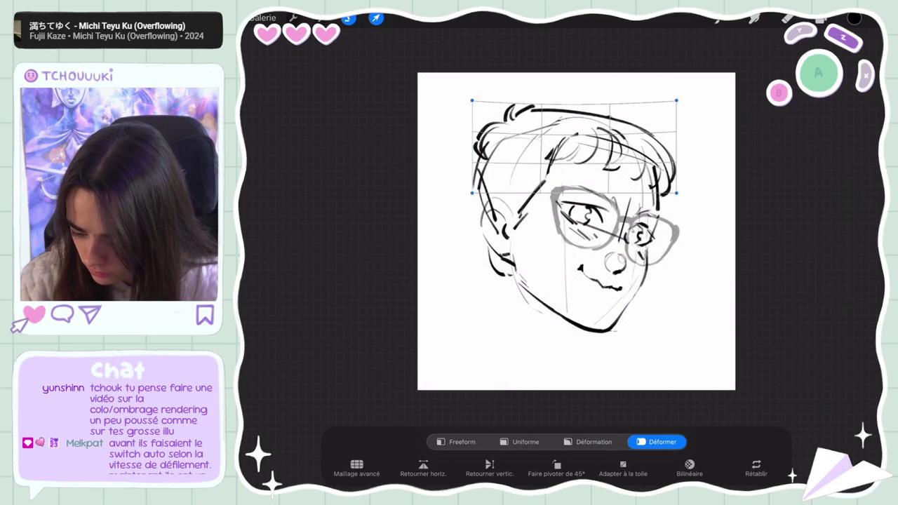
drag(472, 101, 490, 98)
drag(676, 101, 671, 103)
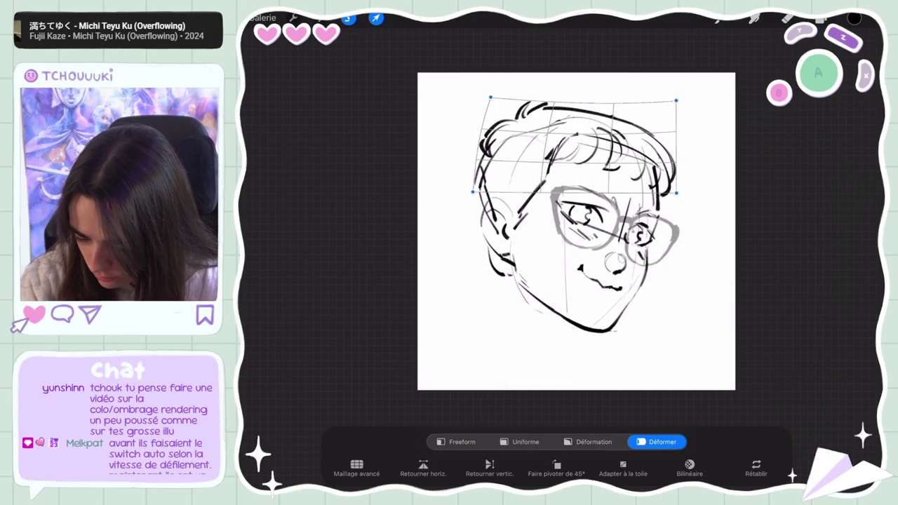
click(787, 17)
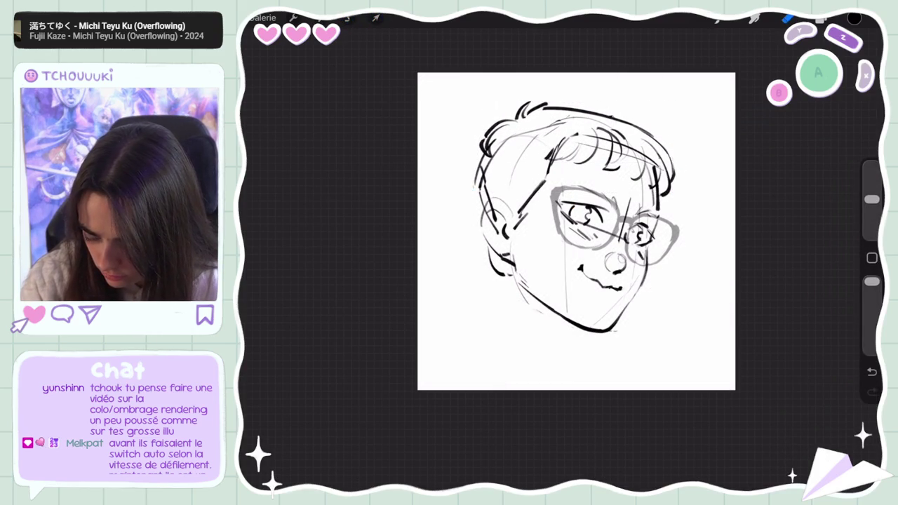
- Try an outline stroke along the head's right side, then undo it
click(717, 19)
drag(642, 129, 671, 197)
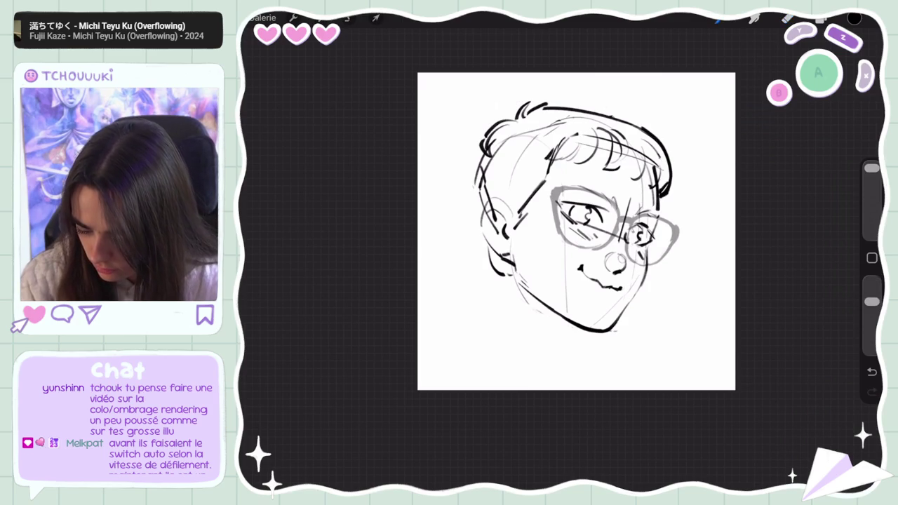
key(ctrl+z)
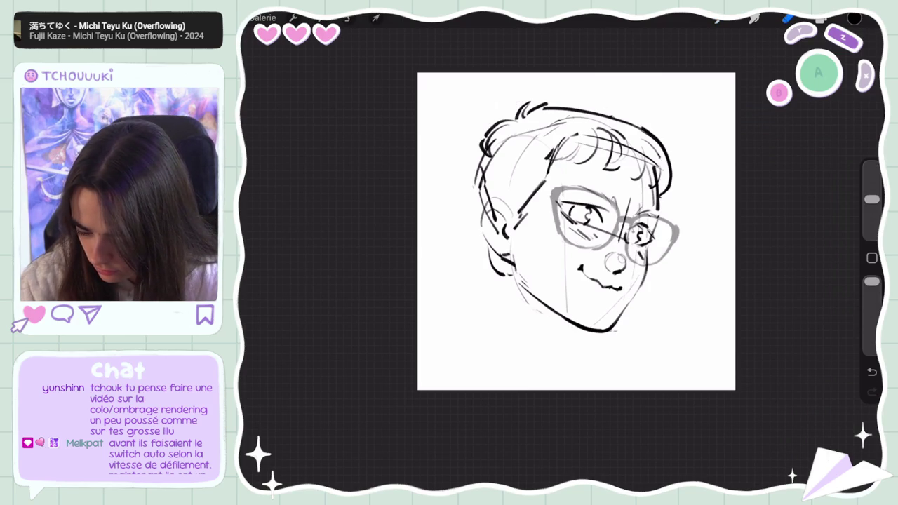
key(e)
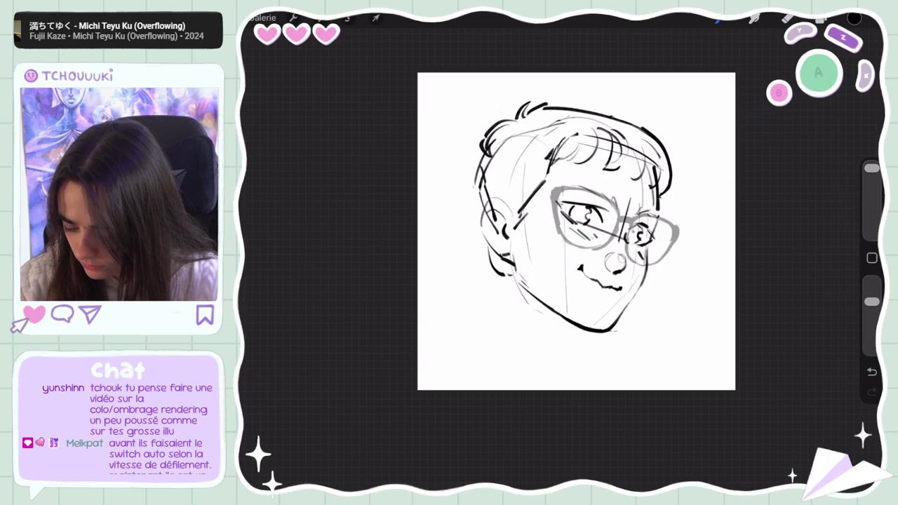
- Add Calque 2 to the selection and uniformly scale the head sketch down
click(821, 17)
drag(730, 113, 786, 113)
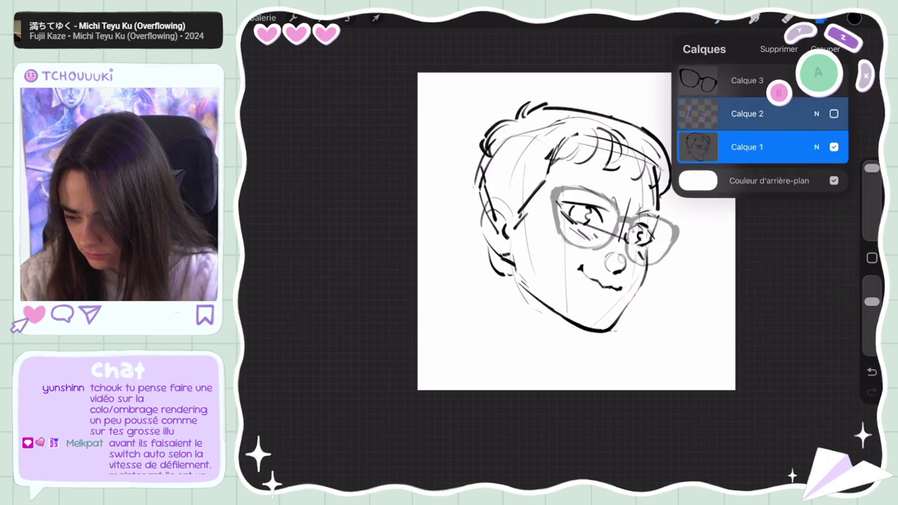
click(376, 18)
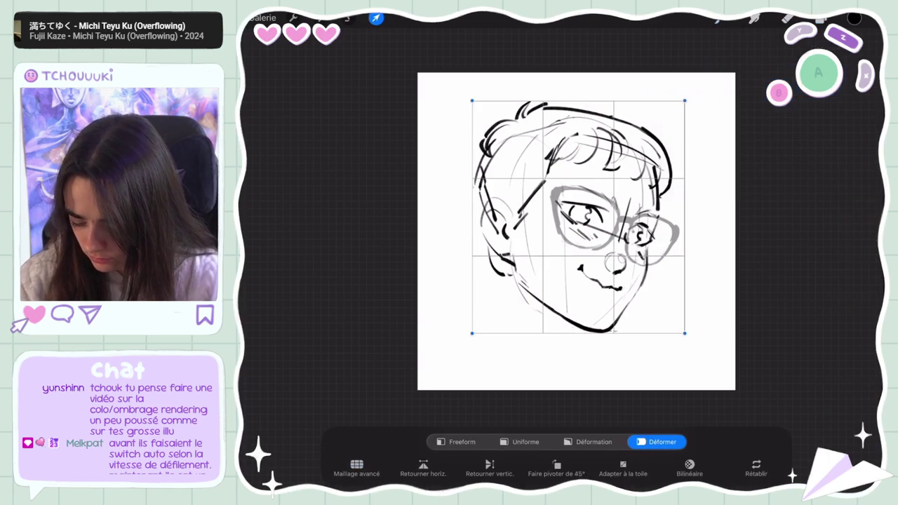
click(520, 442)
drag(578, 334, 578, 302)
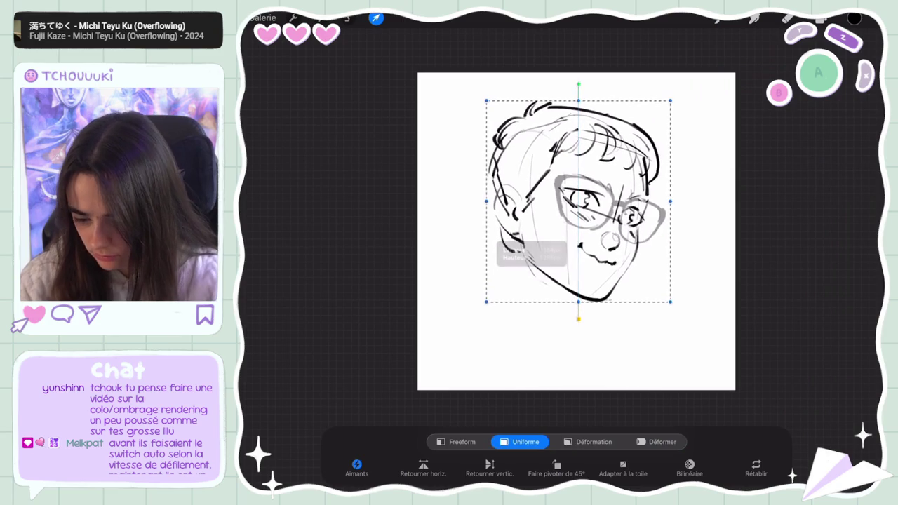
click(820, 17)
- Draw trial hair, left jaw and neck strokes, then undo the neck stroke
click(821, 18)
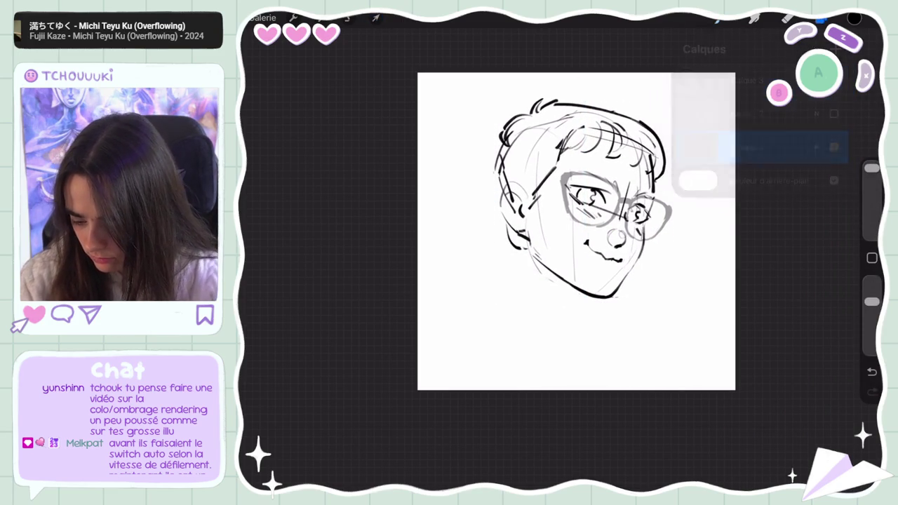
drag(553, 130, 536, 296)
drag(539, 228, 561, 324)
key(ctrl+z)
key(ctrl+z)
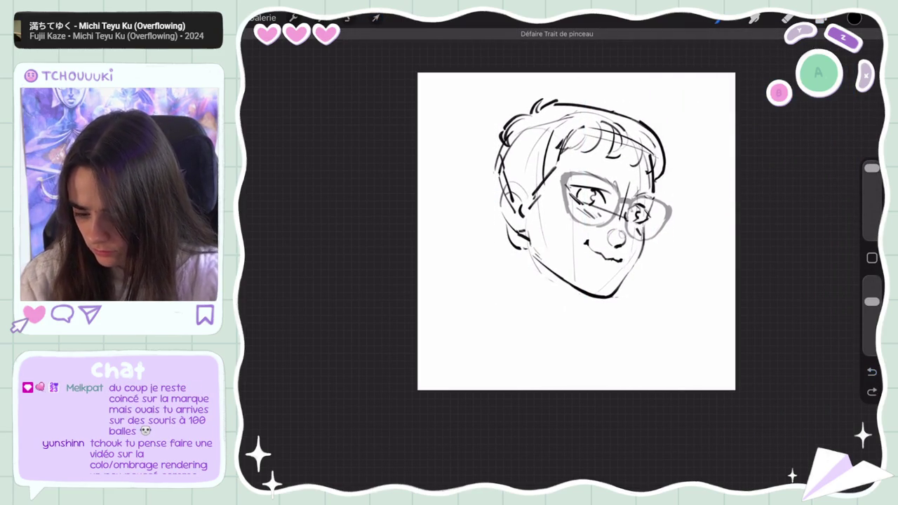
- Undo the trial jaw strokes and add a new blank layer above Calque 1
key(ctrl+z)
click(821, 18)
click(836, 49)
click(821, 17)
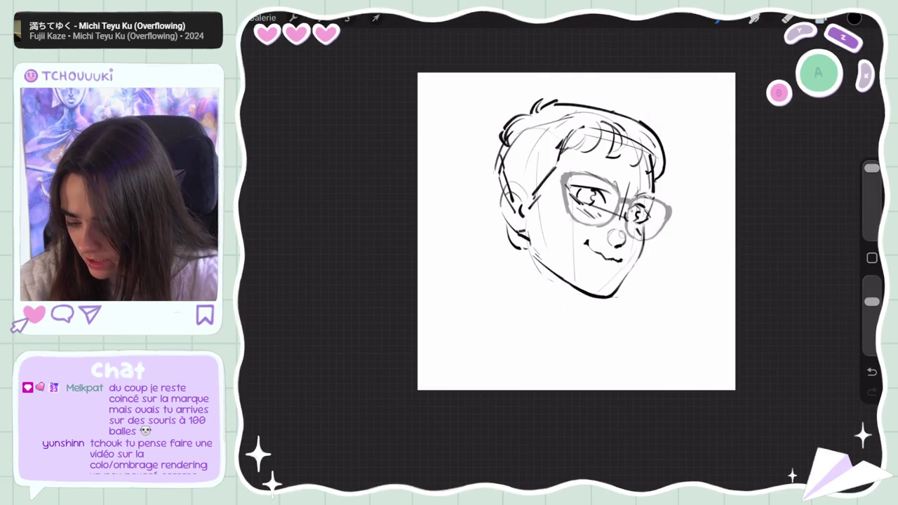
- On the new layer, sketch the neck line and hair strands down the head's left side
drag(571, 133, 541, 188)
key(ctrl+z)
key(ctrl+shift+z)
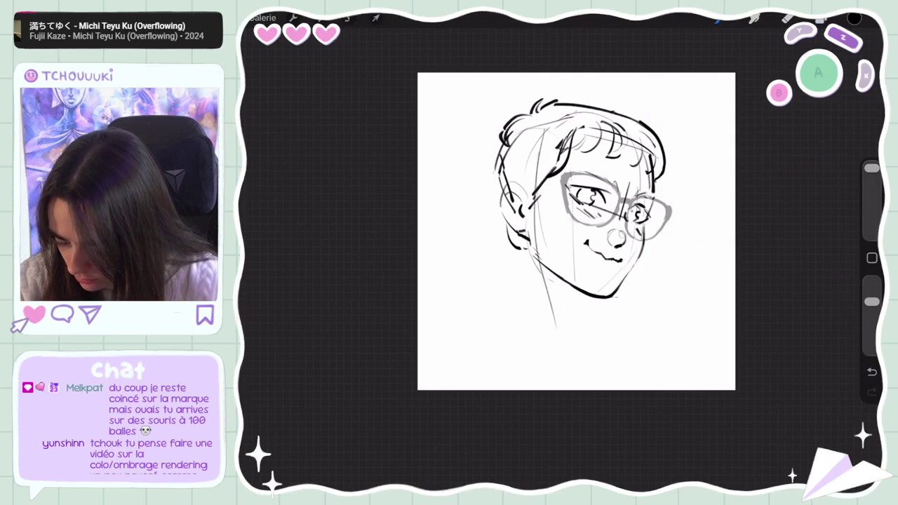
drag(542, 267, 556, 355)
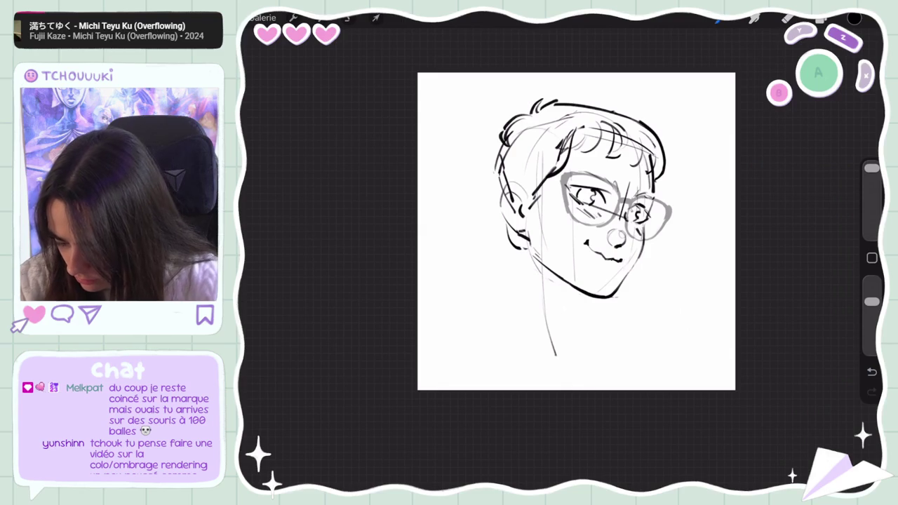
drag(528, 143, 518, 186)
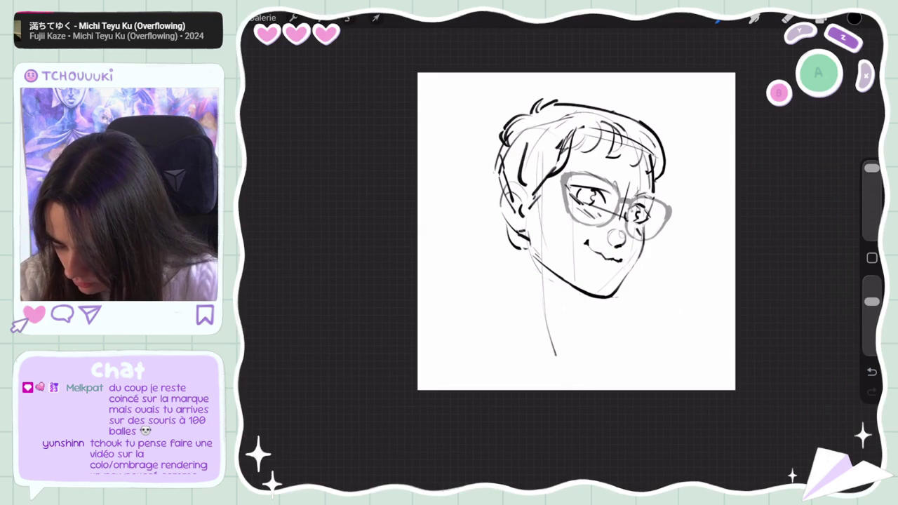
drag(544, 153, 539, 217)
mouse_move(539, 180)
mouse_down()
mouse_move(529, 212)
mouse_move(549, 256)
mouse_move(529, 265)
mouse_move(552, 293)
mouse_up()
key(ctrl+z)
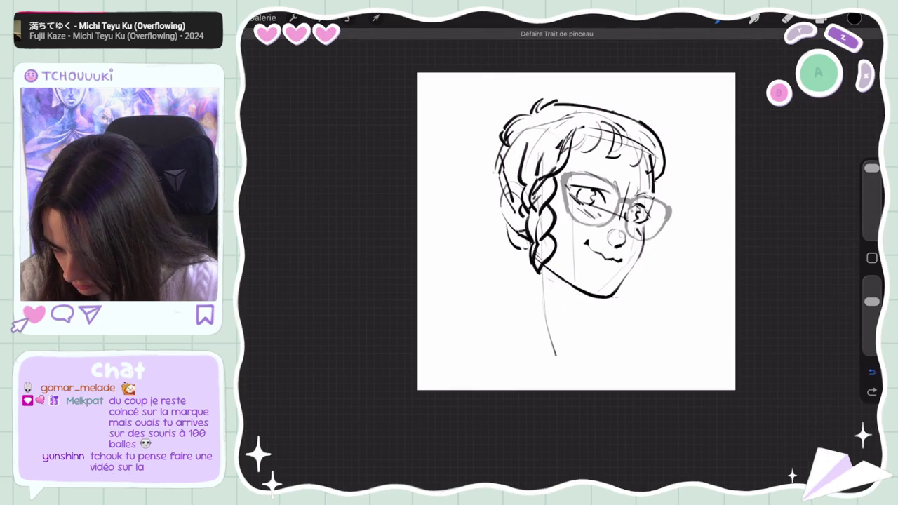
- Start the braid just left of the chin, redrawing its small strokes and bottom section
drag(540, 273, 532, 302)
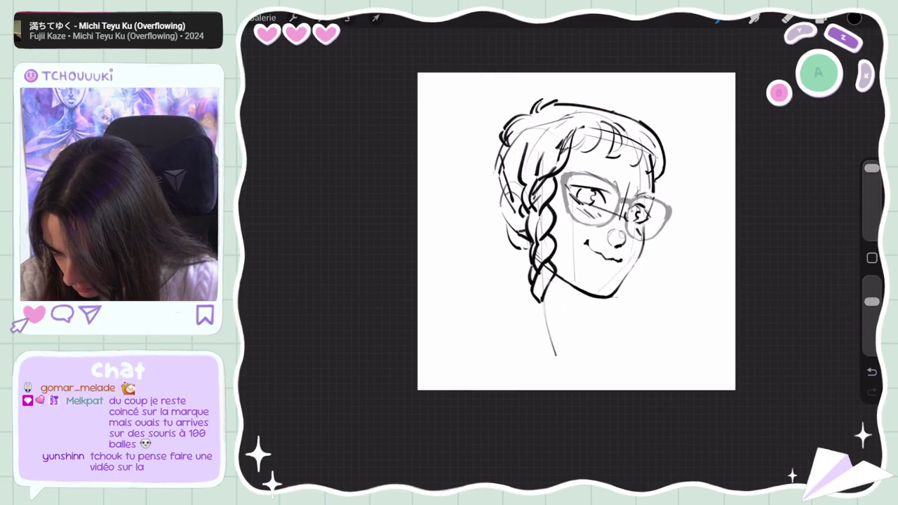
key(ctrl+z)
mouse_move(534, 269)
mouse_down()
mouse_move(532, 285)
mouse_move(547, 299)
mouse_up()
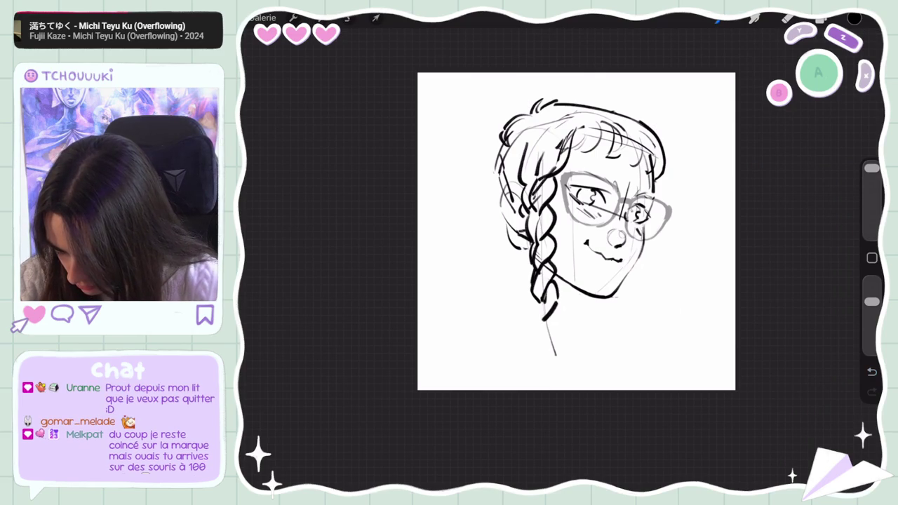
key(ctrl+z)
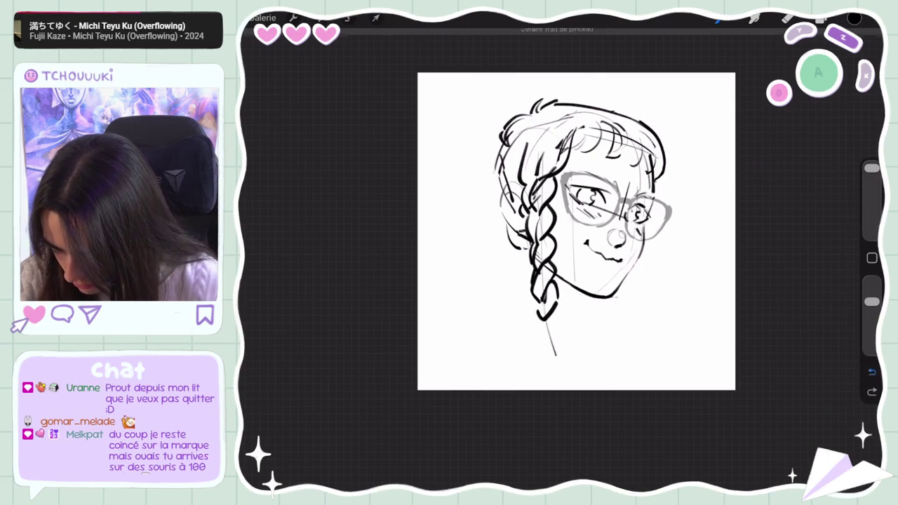
mouse_move(548, 287)
mouse_down()
mouse_move(529, 318)
mouse_move(563, 306)
mouse_move(550, 346)
mouse_up()
key(ctrl+z)
- Rework the braid's end strokes until the tip is redrawn
key(ctrl+z)
drag(563, 313, 556, 334)
key(ctrl+z)
key(ctrl+z)
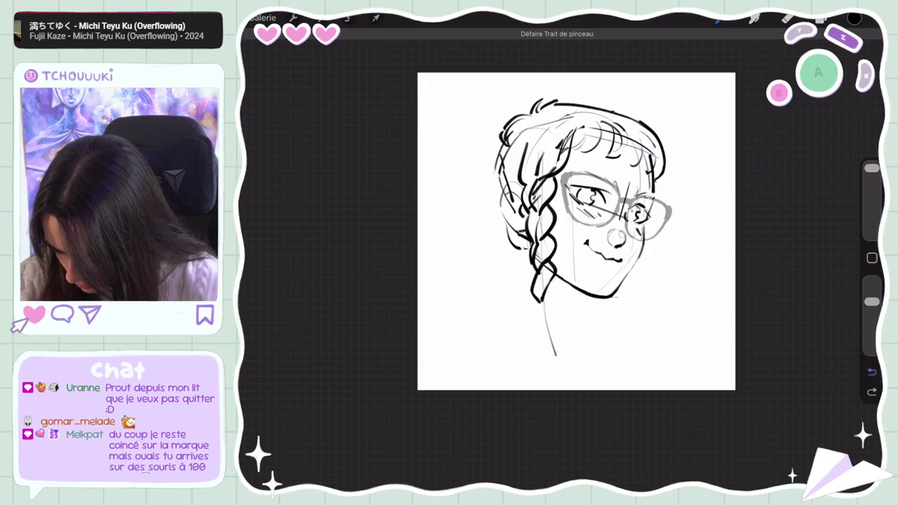
key(ctrl+z)
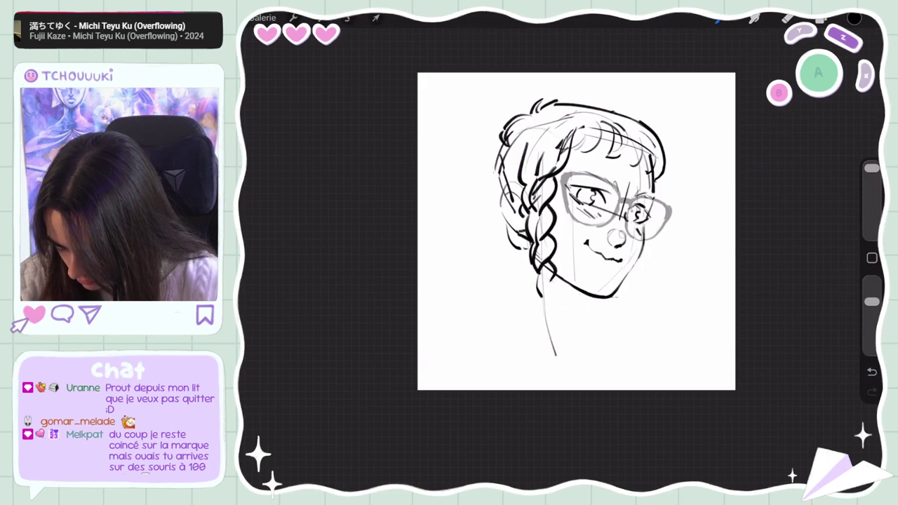
mouse_move(535, 267)
mouse_down()
mouse_move(531, 285)
mouse_move(552, 317)
mouse_up()
key(ctrl+z)
mouse_move(559, 279)
mouse_down()
mouse_move(546, 317)
mouse_move(536, 318)
mouse_move(545, 344)
mouse_up()
key(ctrl+z)
key(ctrl+shift+z)
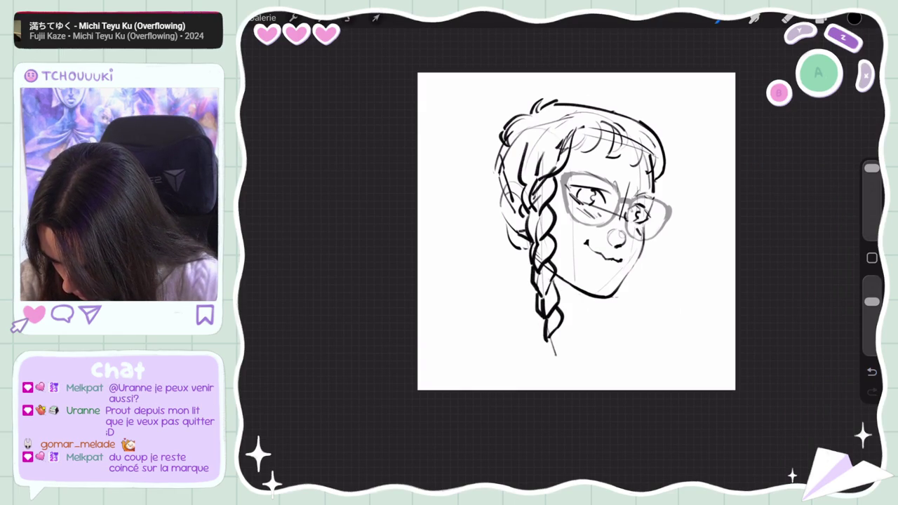
- Try extending the braid's bottom further down, then undo that stroke
key(e)
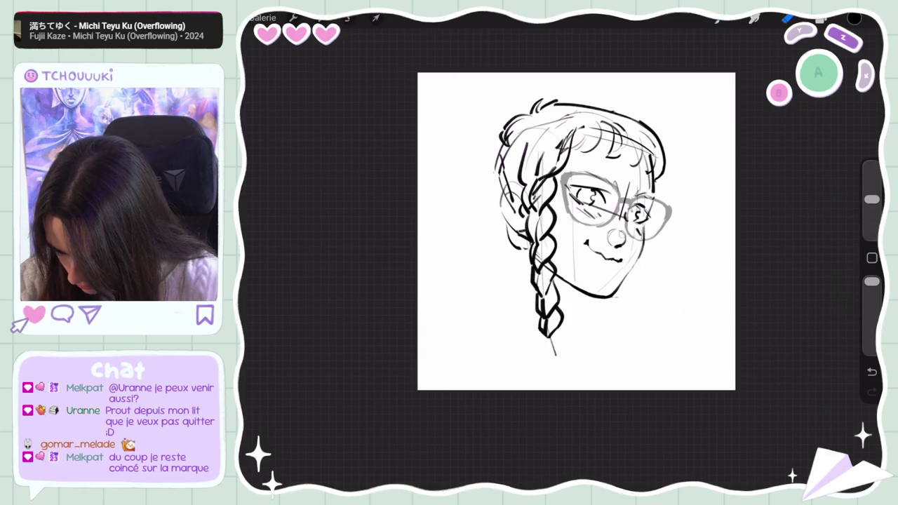
key(b)
key(e)
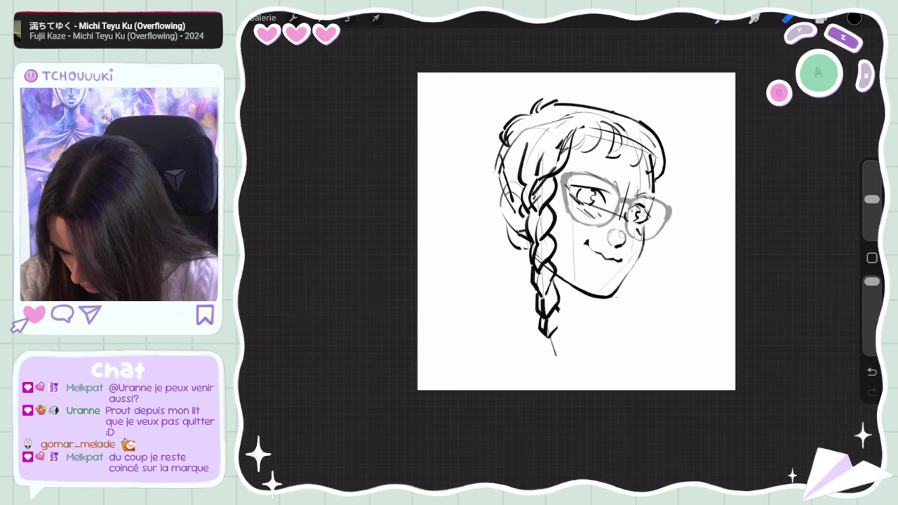
key(b)
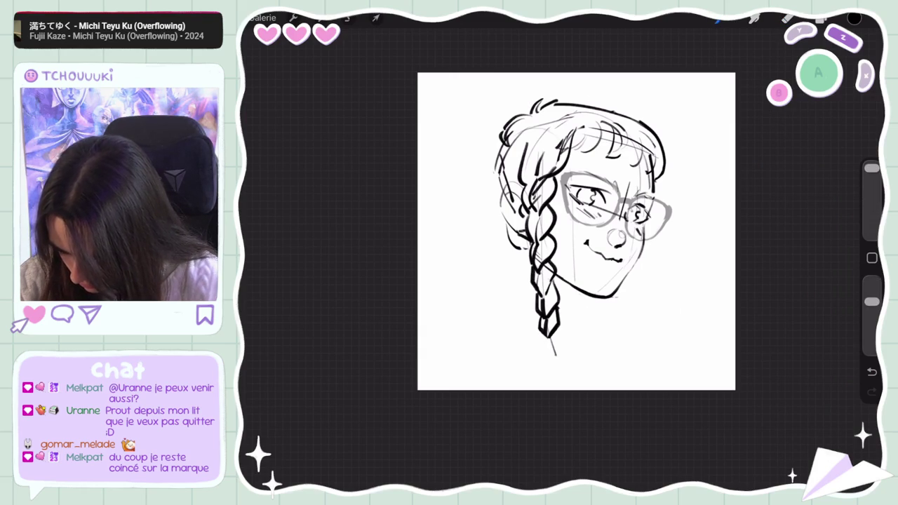
drag(547, 342, 559, 356)
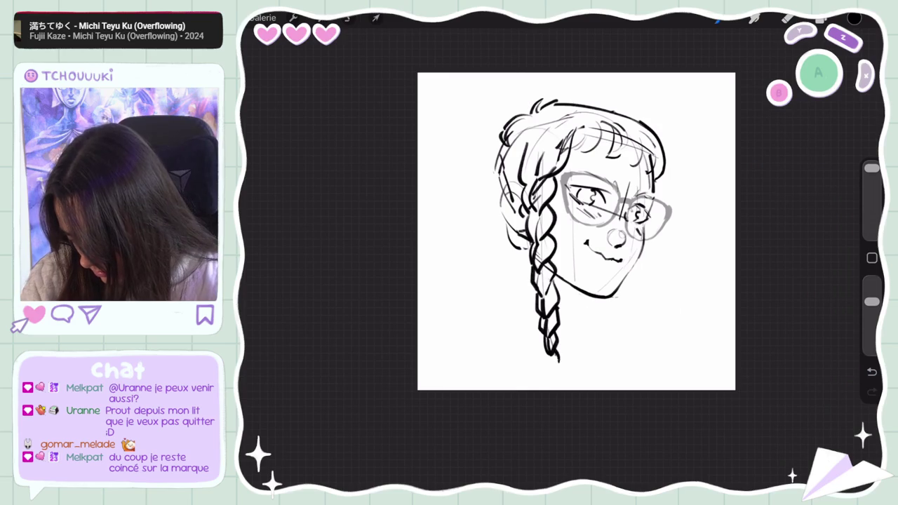
scroll(576, 231, down, 3)
key(ctrl+z)
- Extend the canvas at the bottom to make it taller
drag(557, 341, 556, 411)
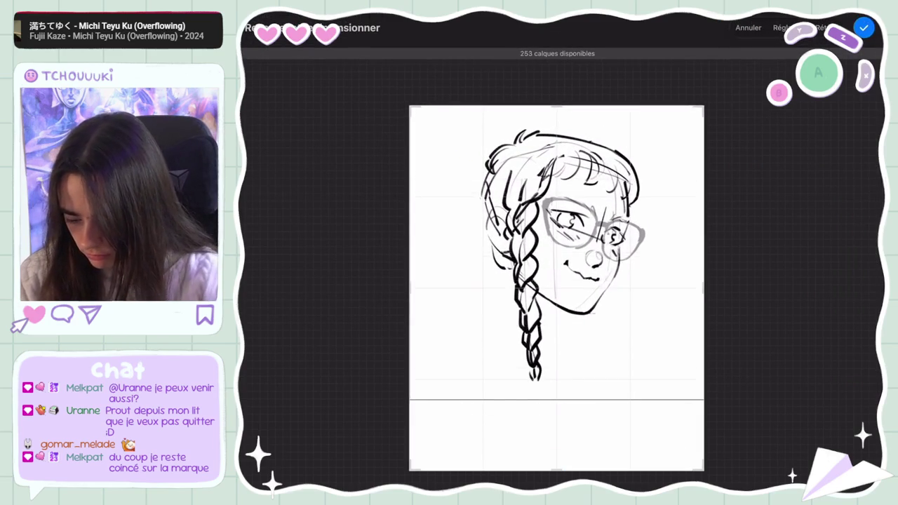
click(860, 28)
click(854, 18)
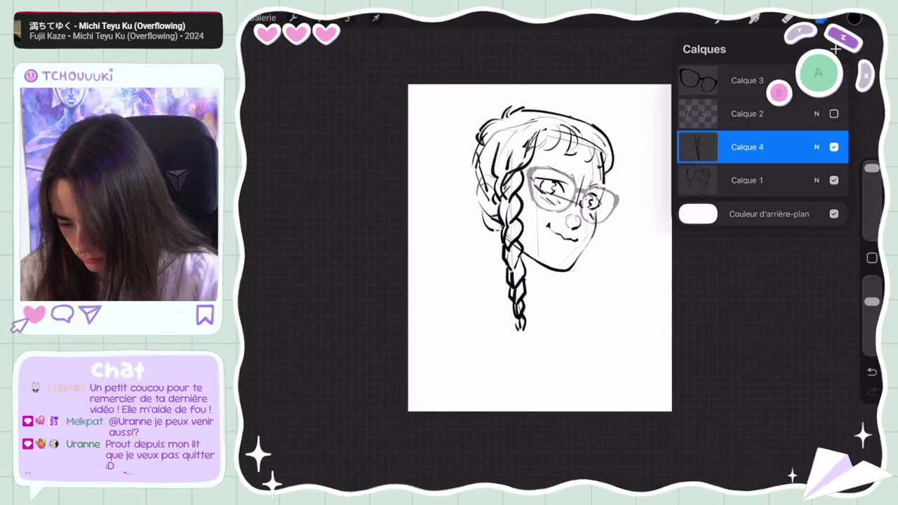
scroll(533, 231, up, 3)
click(375, 18)
click(662, 442)
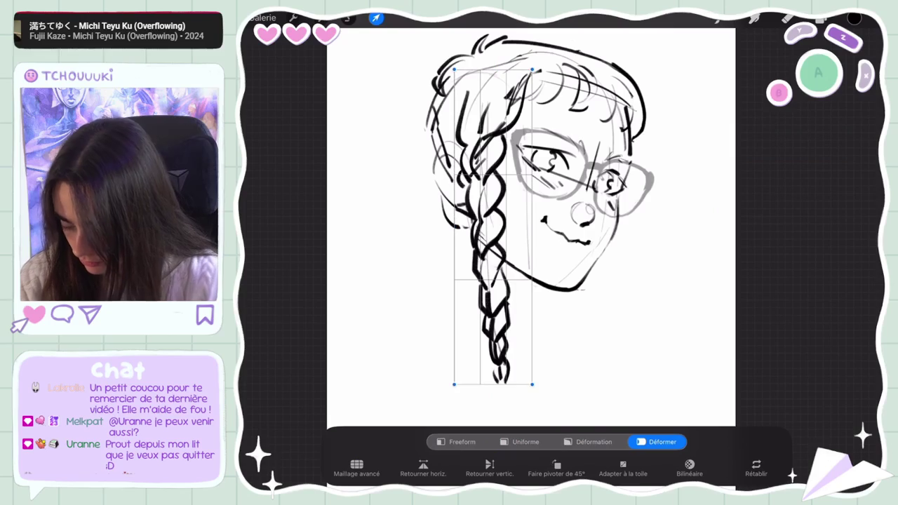
- Drag the braid's warp mesh so its lower half bends left into a slight curve, then apply
drag(502, 329, 495, 330)
drag(488, 295, 480, 295)
drag(533, 69, 538, 71)
drag(485, 280, 484, 302)
drag(451, 384, 471, 387)
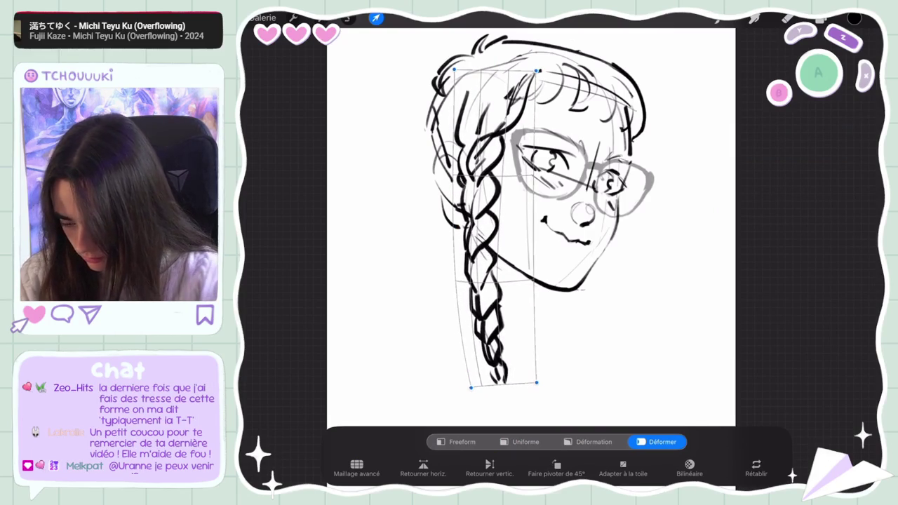
click(787, 19)
click(821, 19)
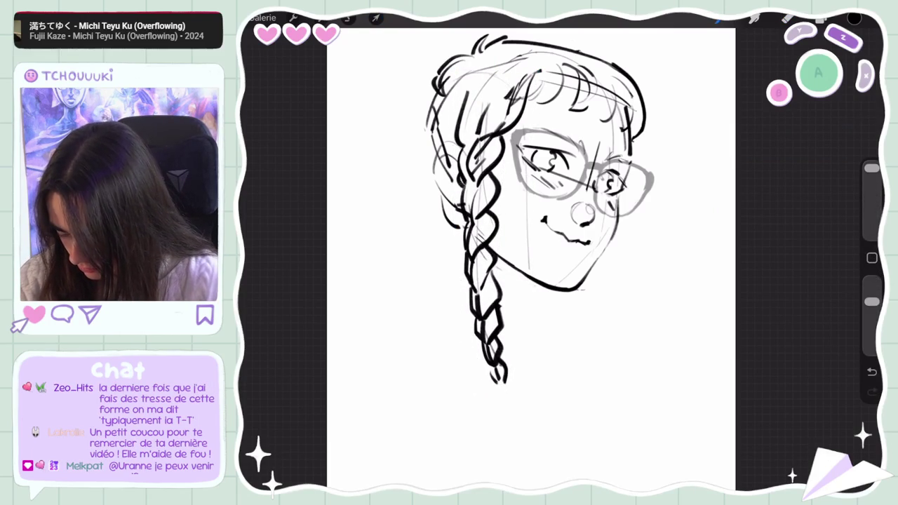
- Erase part of the braid's ink and draw the curled end loop at its tip
drag(497, 279, 501, 297)
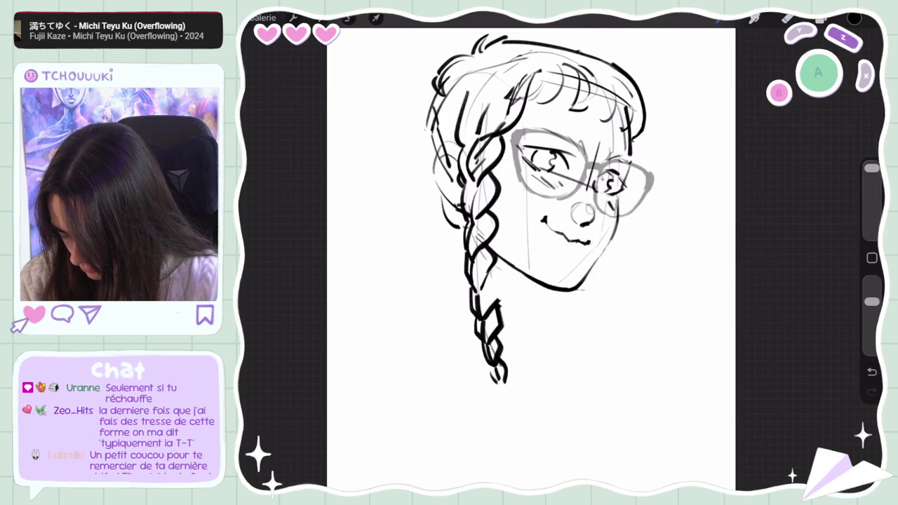
click(787, 19)
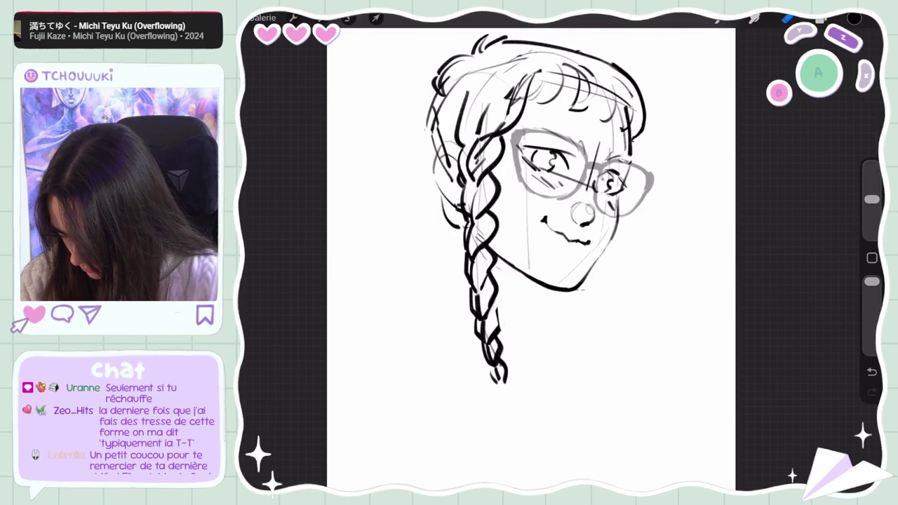
click(821, 19)
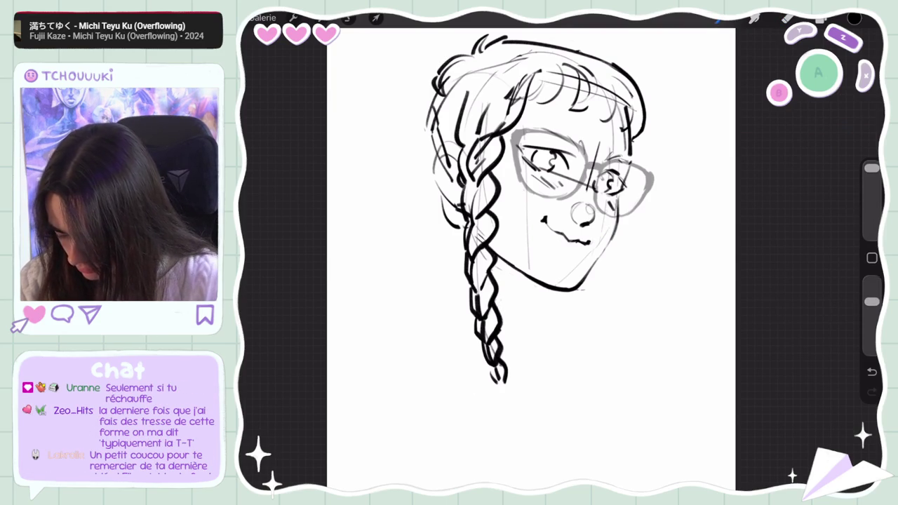
drag(502, 386, 498, 449)
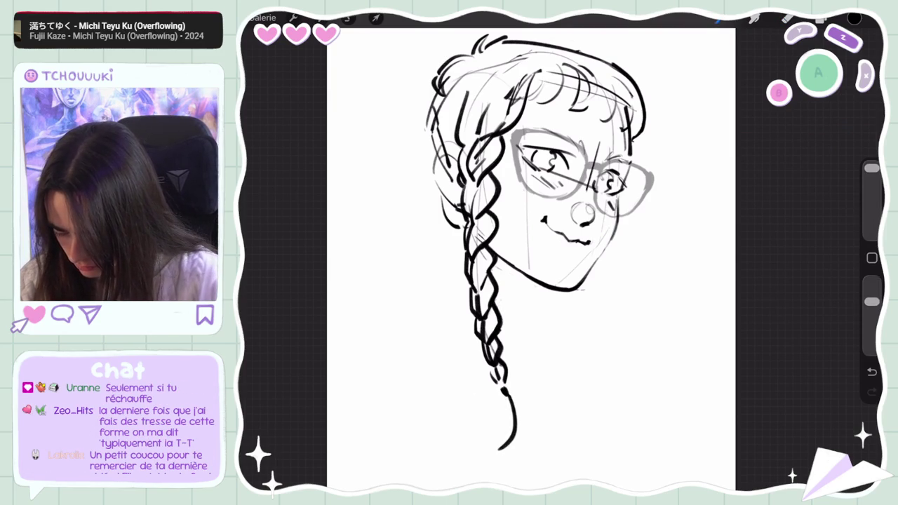
drag(517, 417, 476, 458)
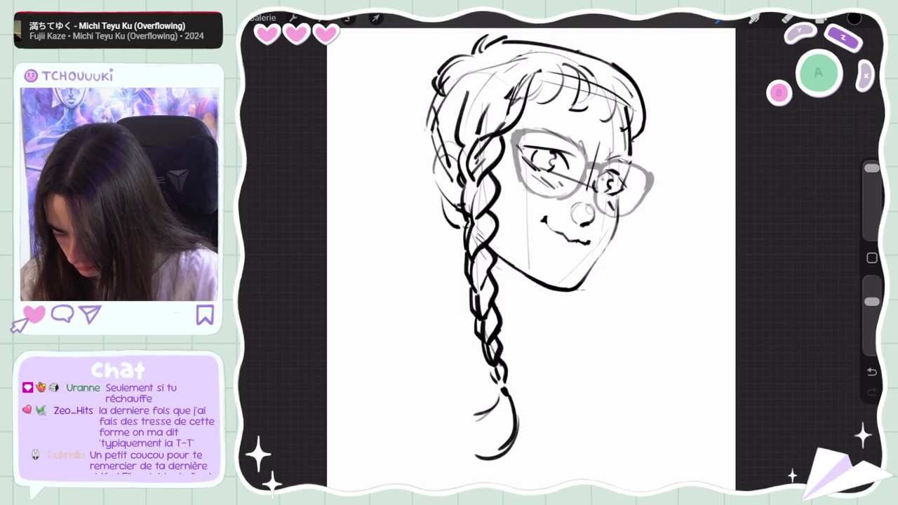
mouse_move(460, 401)
mouse_down()
mouse_move(472, 424)
mouse_move(451, 420)
mouse_move(461, 451)
mouse_up()
- Add a stroke to the upper braid, undo it, and hide the braid layer Calque 4
scroll(533, 267, down, 5)
scroll(533, 271, up, 1)
scroll(533, 270, up, 2)
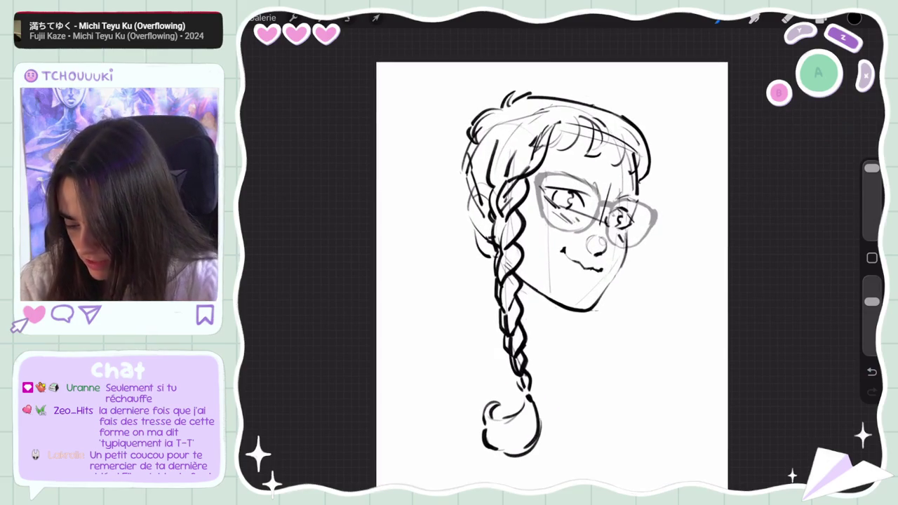
drag(494, 181, 471, 195)
click(872, 372)
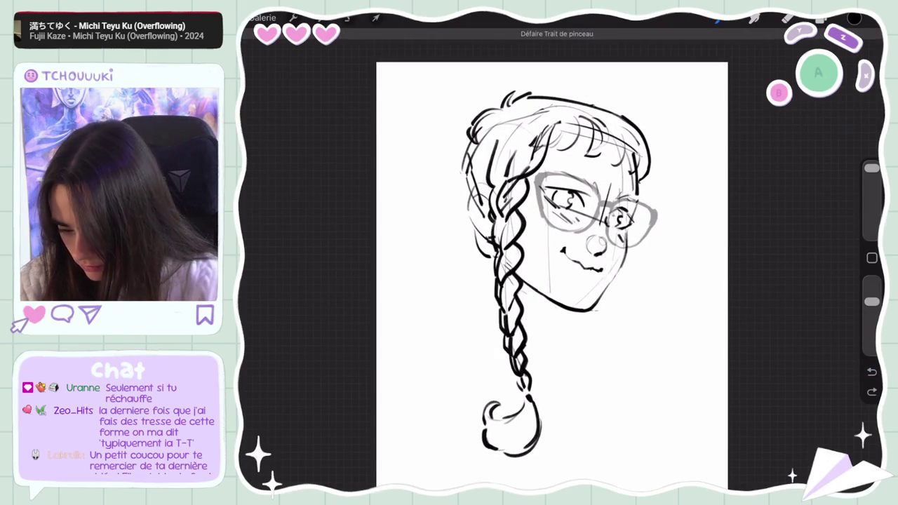
click(821, 19)
click(834, 147)
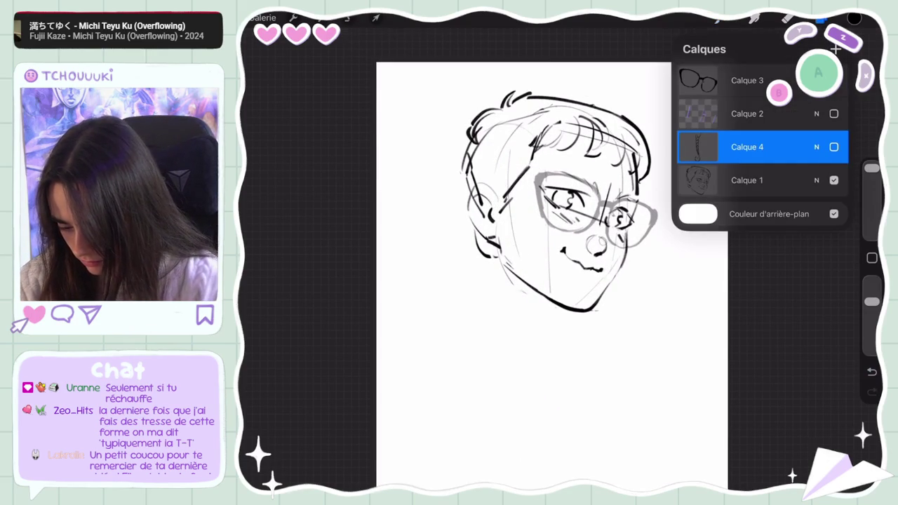
- Show Calque 4 again and duplicate the braid layer
click(833, 146)
drag(807, 146, 701, 147)
click(788, 147)
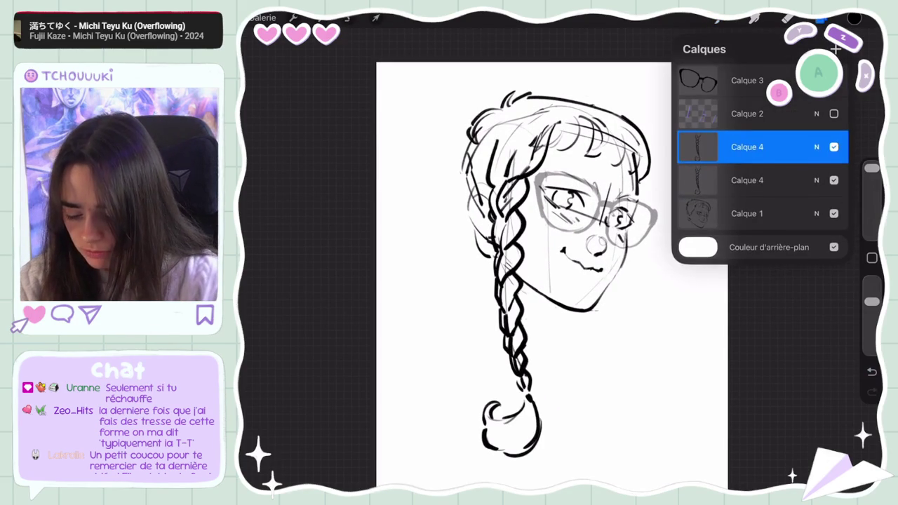
click(747, 147)
- Warp the copied braid and move it uniformly onto the head's right side
click(376, 19)
click(663, 465)
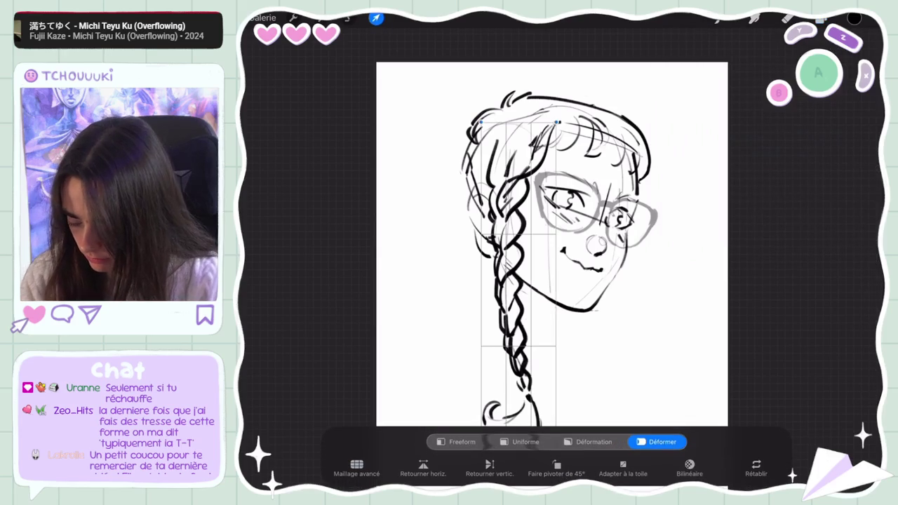
drag(502, 414, 527, 399)
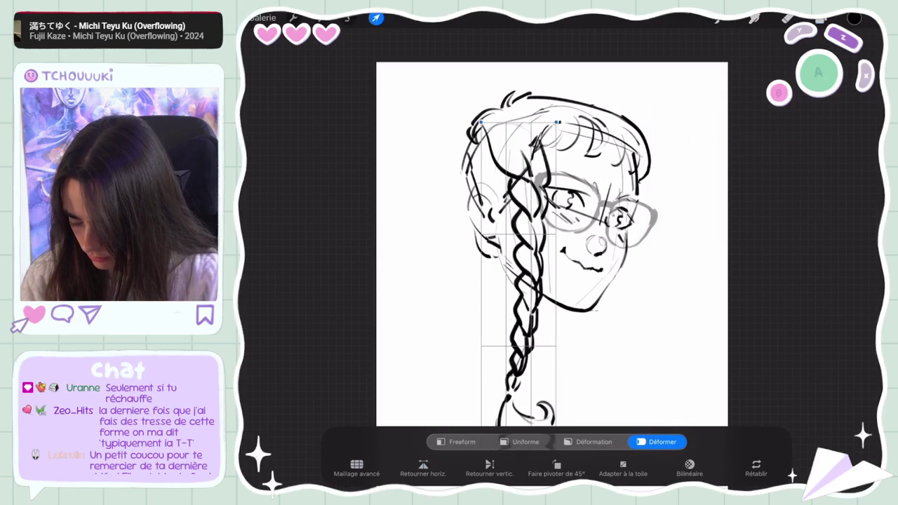
click(525, 442)
drag(518, 277, 617, 281)
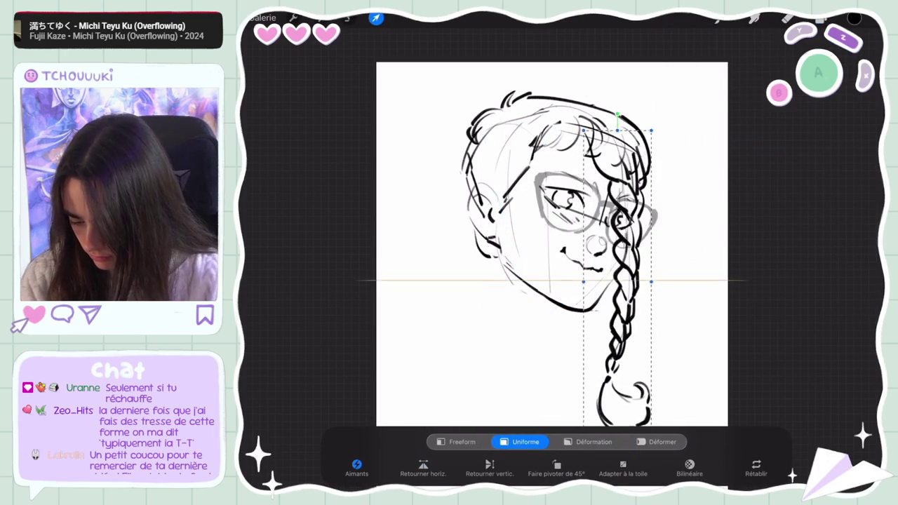
click(349, 19)
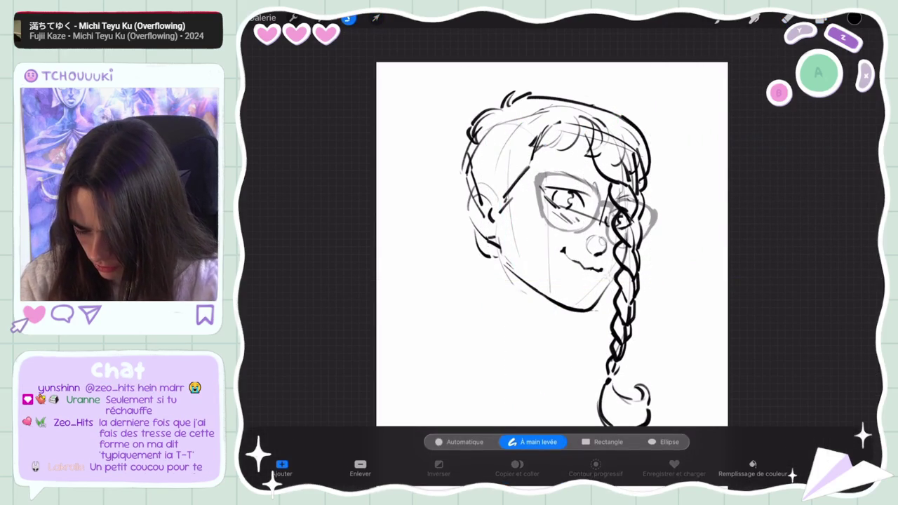
- Lasso-select the face area, start a transform on it, and reopen the Layers list
drag(617, 274, 611, 105)
click(376, 17)
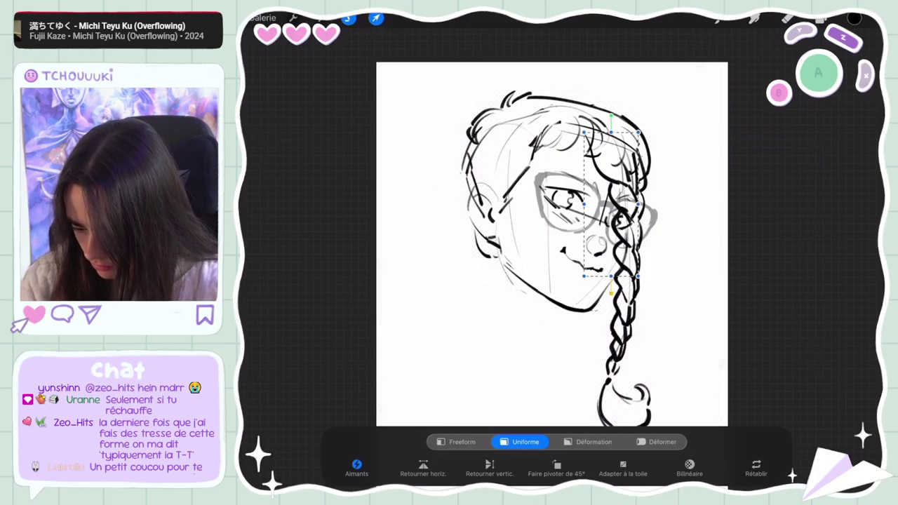
click(822, 19)
scroll(524, 280, down, 3)
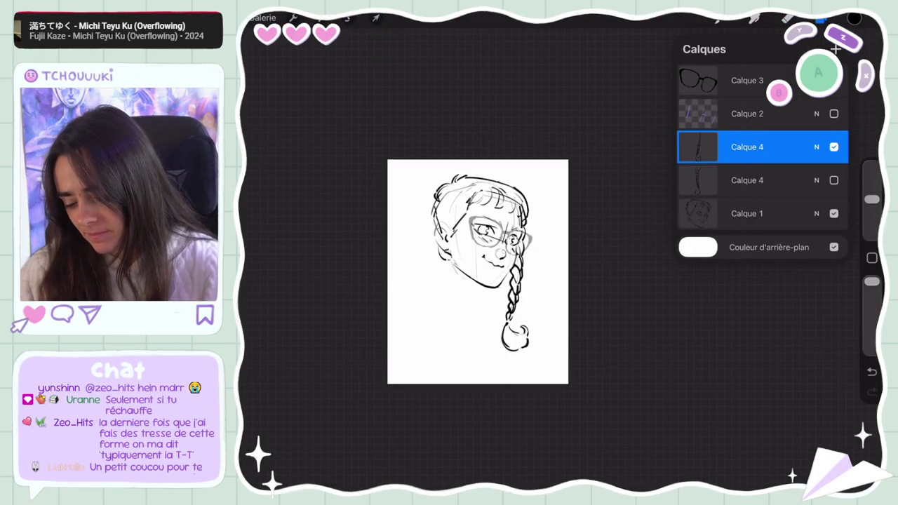
- Toggle the braid layers' visibility, leaving the right-side copy shown and the original hidden
click(747, 147)
click(834, 147)
click(834, 181)
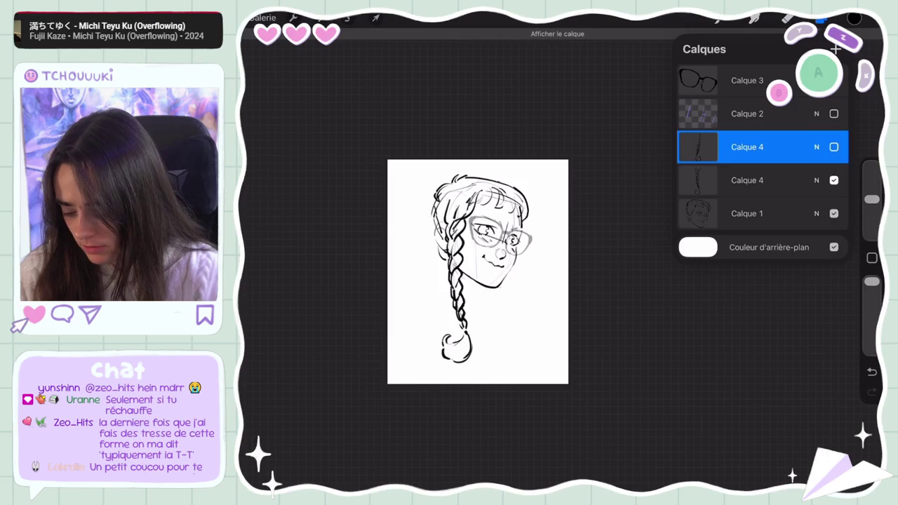
click(834, 180)
click(834, 147)
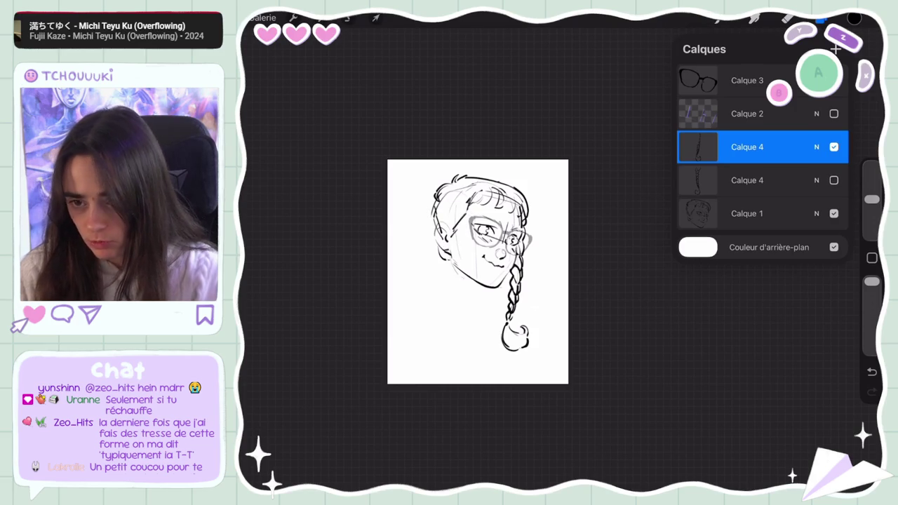
scroll(478, 271, up, 2)
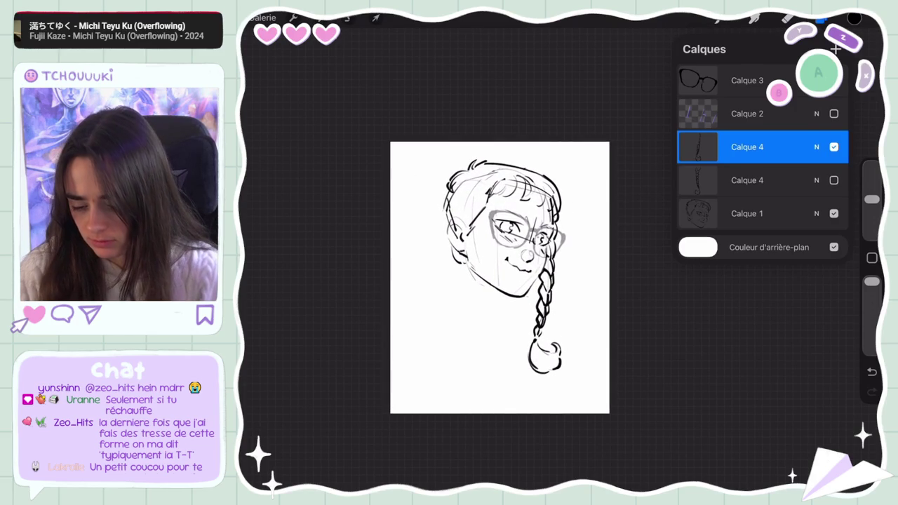
- Select the glasses, Calque 2, face sketch and original braid layers together
drag(723, 80, 779, 80)
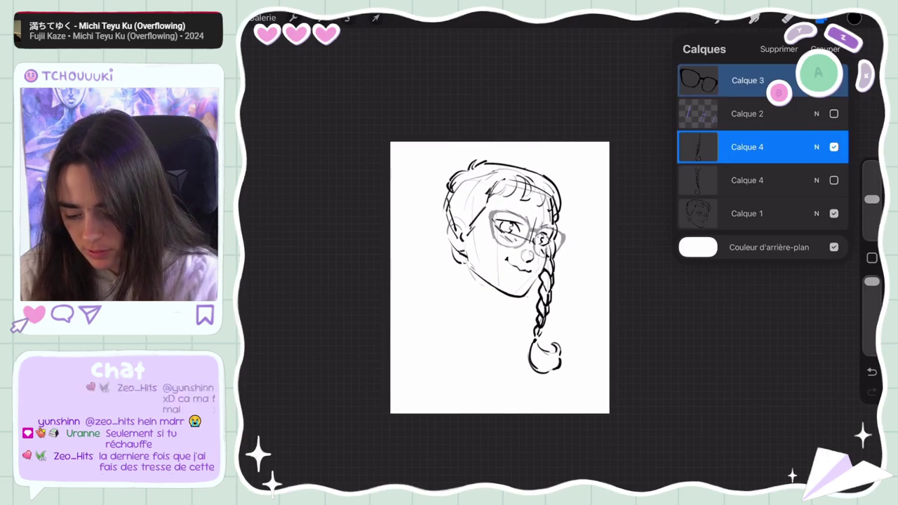
drag(723, 114, 779, 114)
drag(723, 214, 779, 214)
click(822, 19)
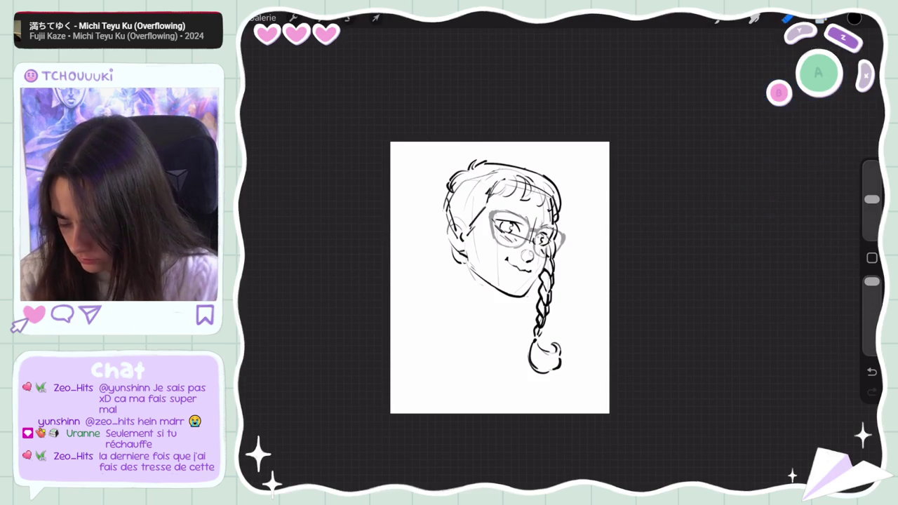
click(822, 18)
click(833, 181)
drag(723, 180, 779, 180)
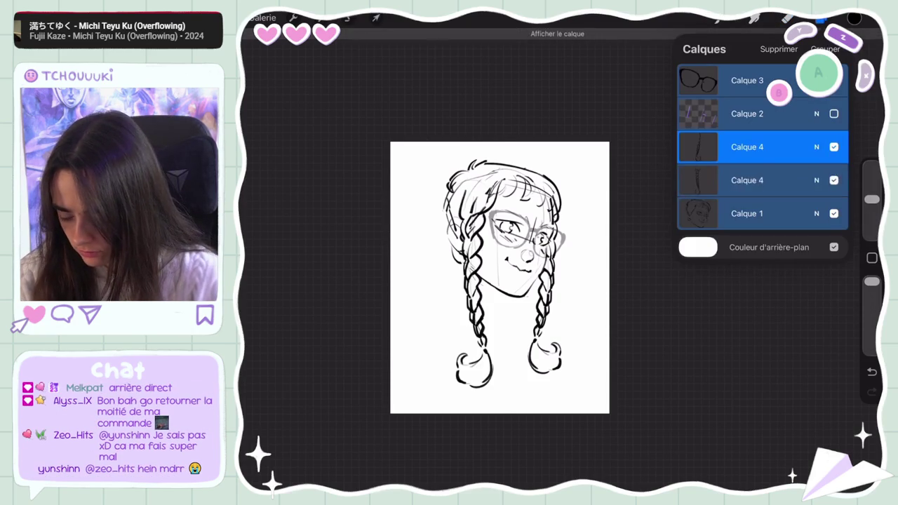
- Flip the selected layers horizontally and hide the extra second Calque 4 braid
click(376, 18)
click(423, 467)
click(822, 18)
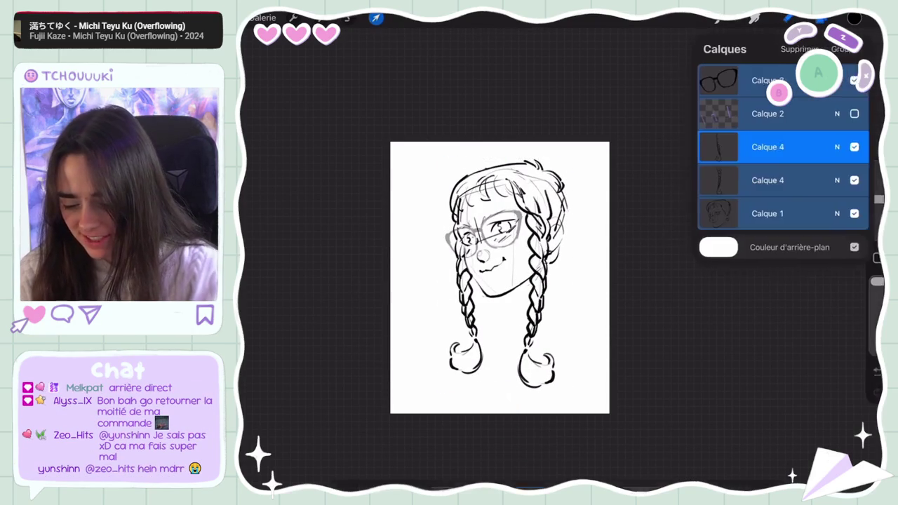
click(747, 181)
click(834, 180)
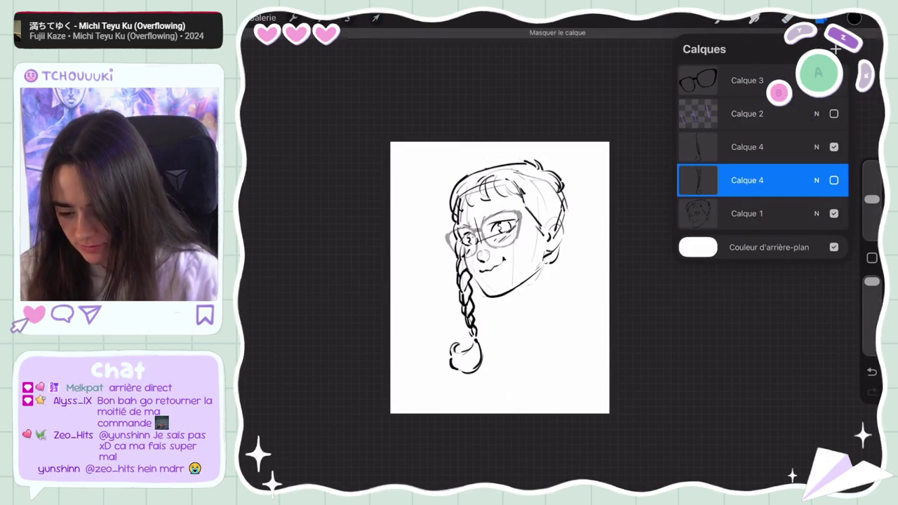
click(822, 19)
scroll(512, 274, up, 3)
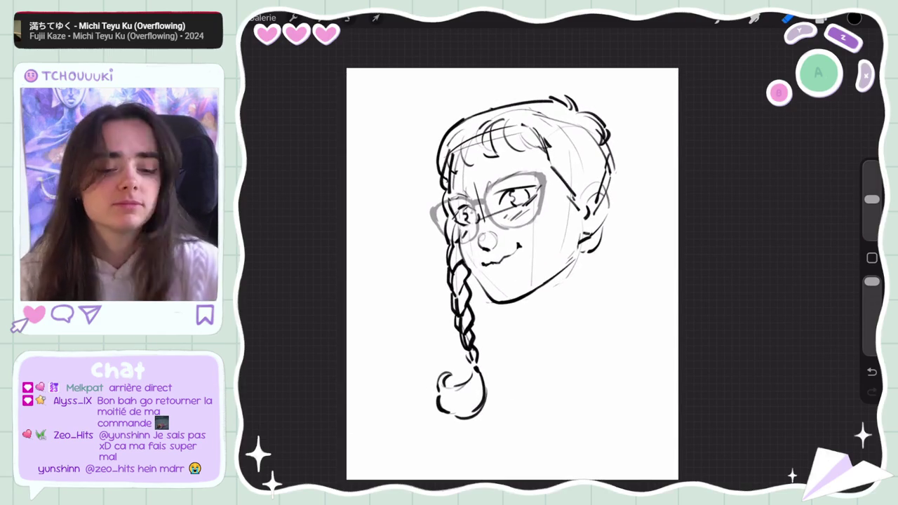